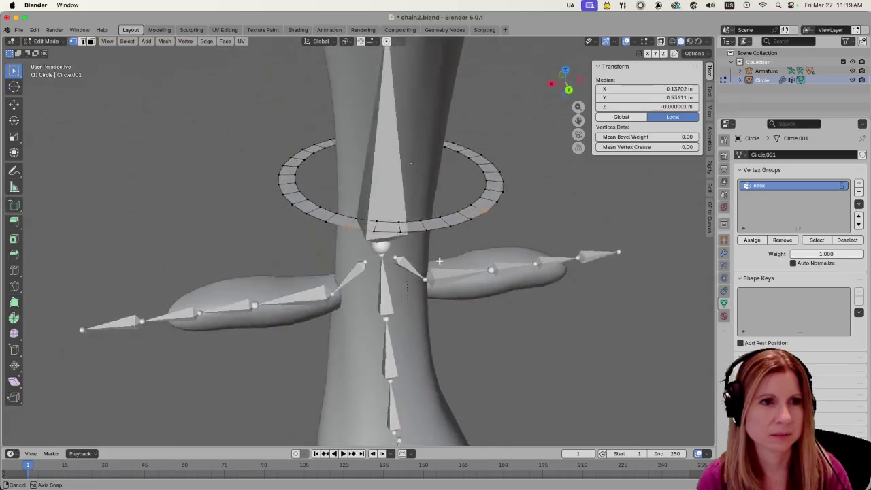
- Look over the ring's vertices around the neck, then deselect them all
{"action": "left_click", "coordinate": [360, 215], "text": "shift"}
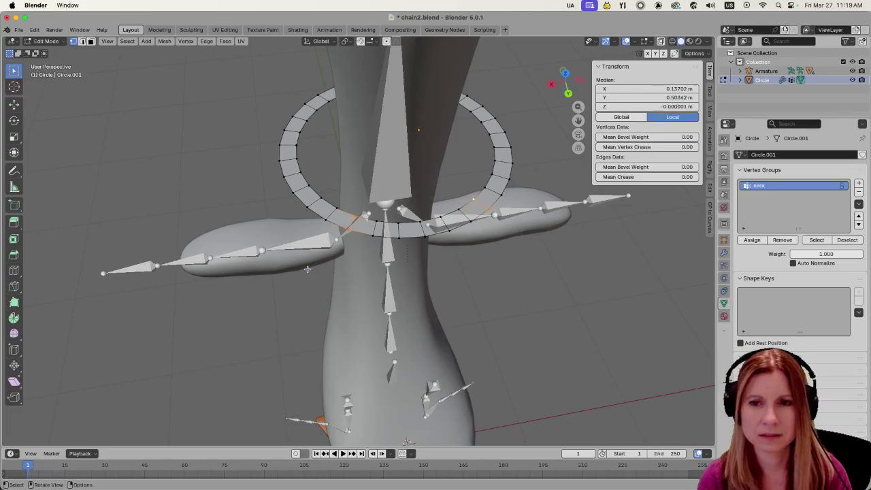
{"action": "middle_click_drag", "start_coordinate": [292, 265], "coordinate": [391, 229]}
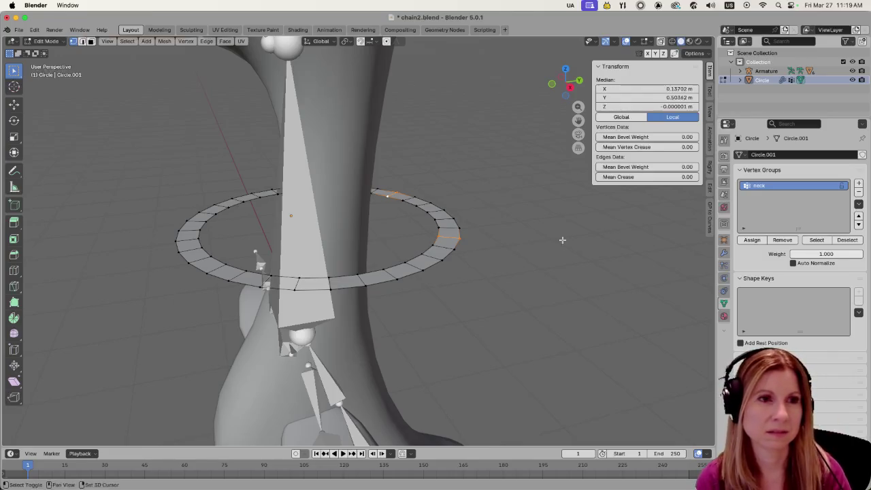
{"action": "middle_click_drag", "start_coordinate": [560, 243], "coordinate": [539, 234], "text": "shift"}
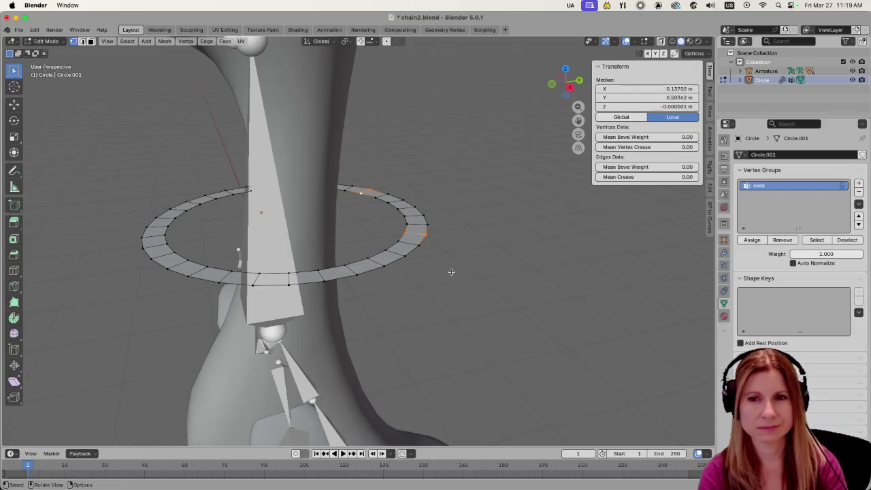
{"action": "left_click", "coordinate": [519, 249]}
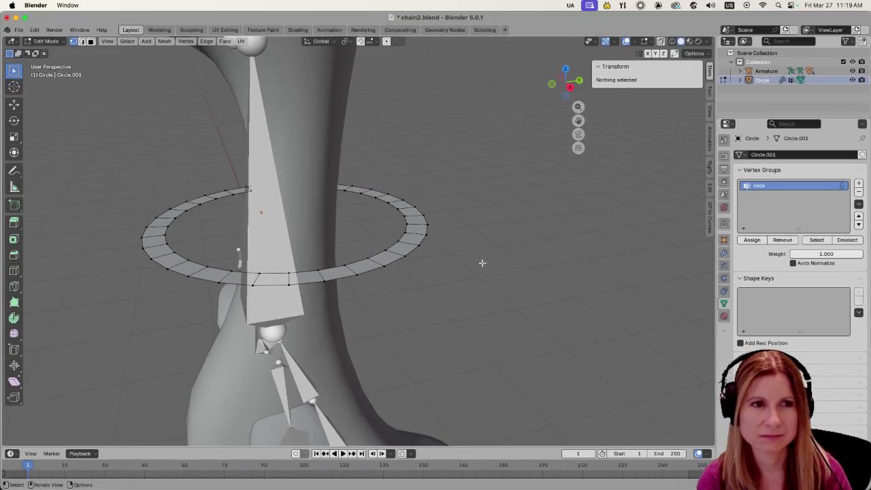
- In Object Mode, give the ring's cloth Tension 50, Compression 50, Shear 10, Bending 2, then play
{"action": "key", "text": "Tab"}
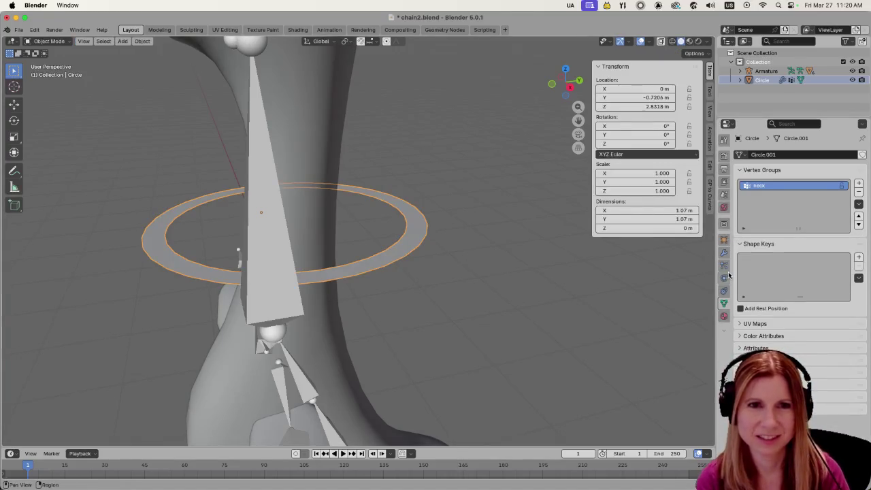
{"action": "left_click", "coordinate": [725, 277]}
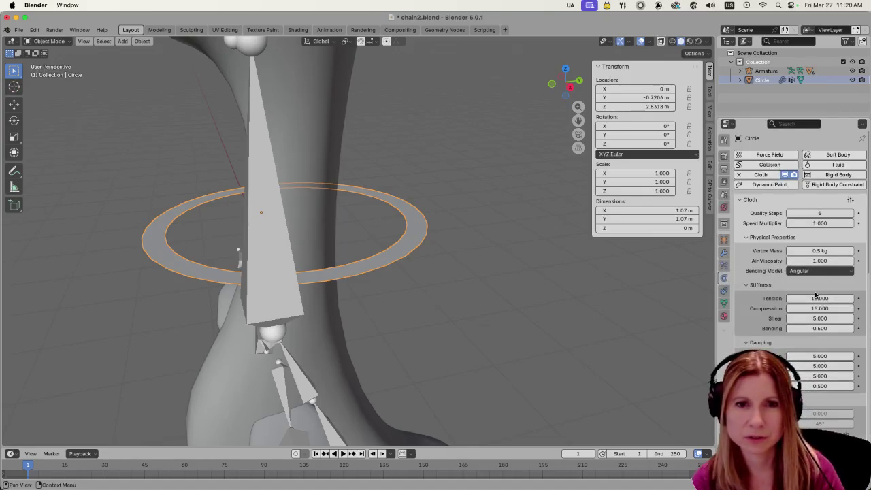
{"action": "scroll", "coordinate": [818, 299], "scroll_direction": "down", "scroll_amount": 2}
{"action": "left_click", "coordinate": [815, 263]}
{"action": "type", "text": "50"}
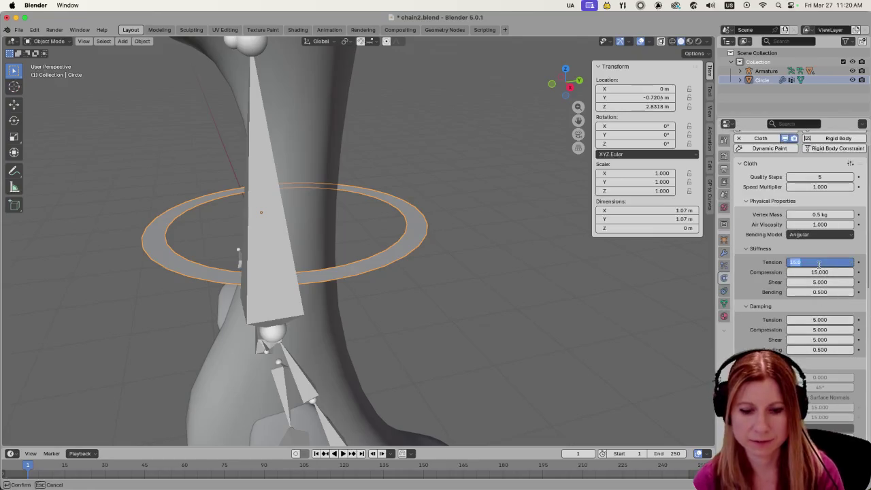
{"action": "key", "text": "Return"}
{"action": "left_click", "coordinate": [820, 273]}
{"action": "key", "text": "Return"}
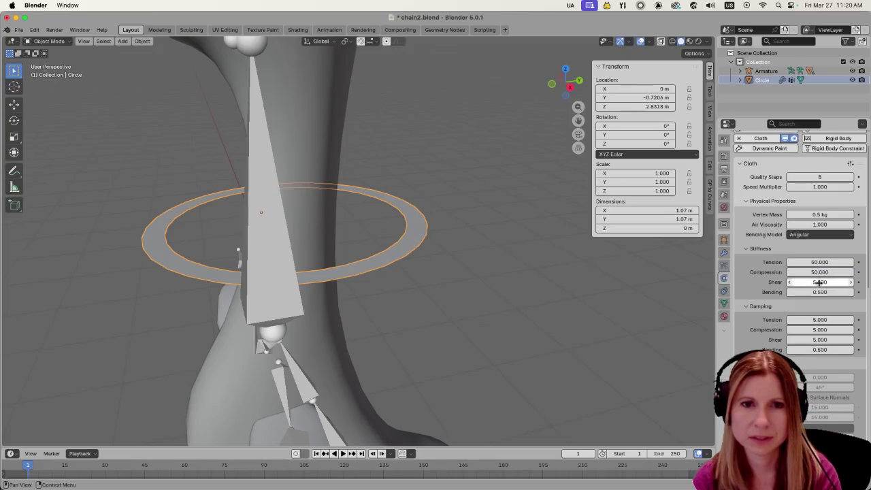
{"action": "left_click", "coordinate": [820, 282]}
{"action": "type", "text": "10"}
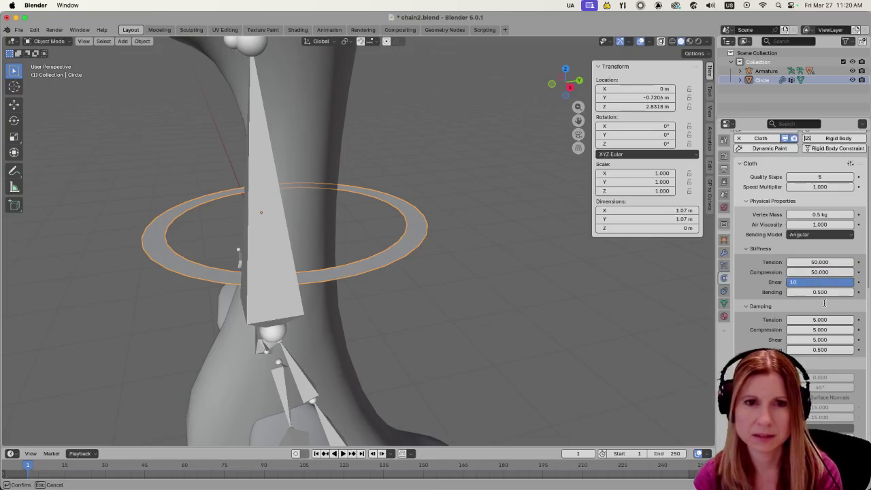
{"action": "key", "text": "Return"}
{"action": "left_click", "coordinate": [828, 292]}
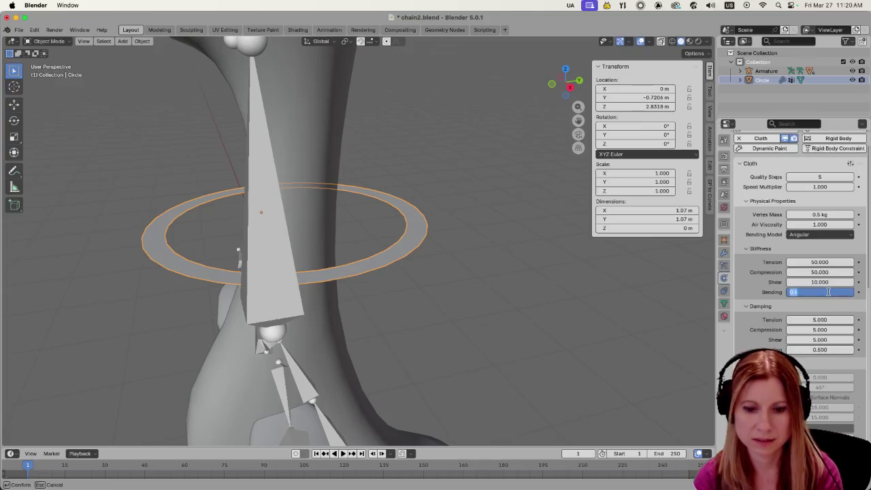
{"action": "type", "text": "2"}
{"action": "key", "text": "Return"}
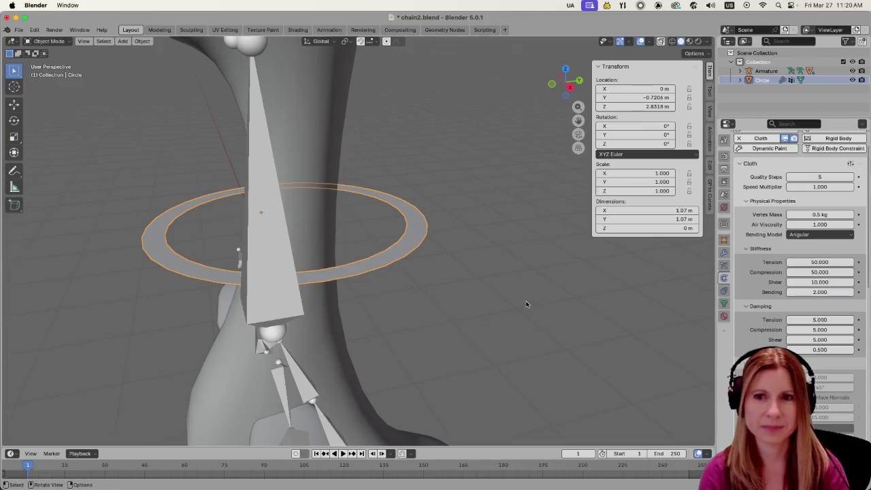
{"action": "key", "text": "space"}
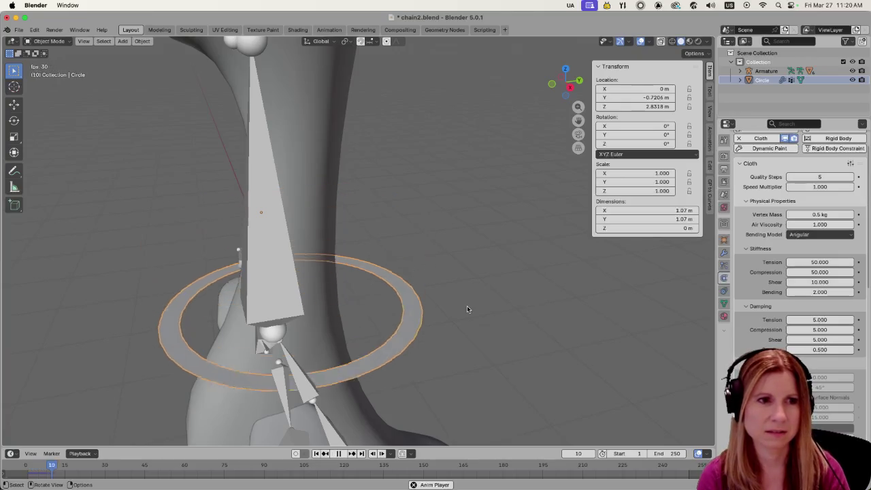
- Pause playback and orbit around the goose to find the dropped ring
{"action": "scroll", "coordinate": [463, 303], "scroll_direction": "down", "scroll_amount": 5}
{"action": "key", "text": "space"}
{"action": "middle_click_drag", "start_coordinate": [459, 304], "coordinate": [380, 292]}
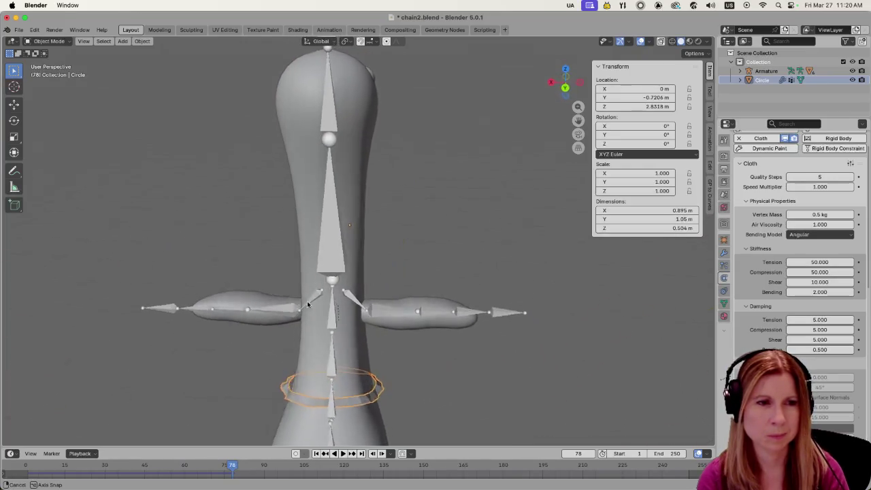
{"action": "middle_click_drag", "start_coordinate": [379, 291], "coordinate": [291, 411]}
{"action": "mouse_move", "coordinate": [367, 336]}
{"action": "middle_mouse_down"}
{"action": "mouse_move", "coordinate": [512, 296]}
{"action": "mouse_move", "coordinate": [485, 303]}
{"action": "middle_mouse_up"}
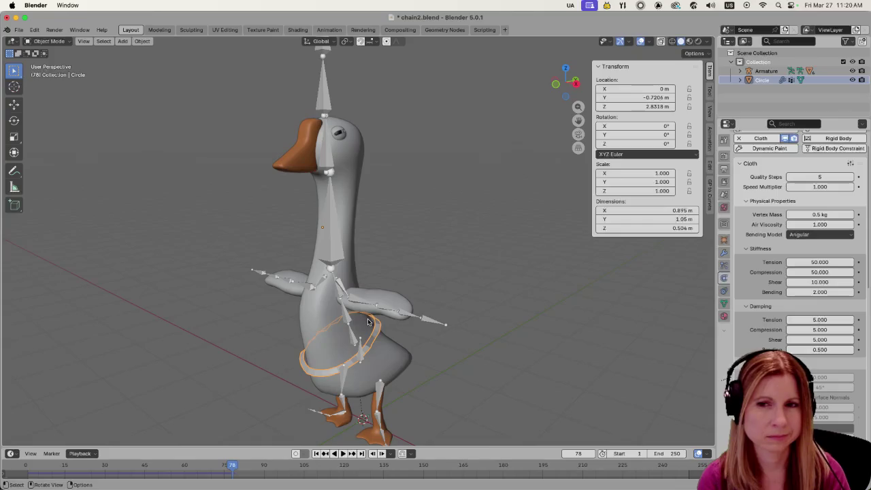
{"action": "scroll", "coordinate": [334, 352], "scroll_direction": "up", "scroll_amount": 2}
{"action": "middle_click_drag", "start_coordinate": [334, 353], "coordinate": [407, 331]}
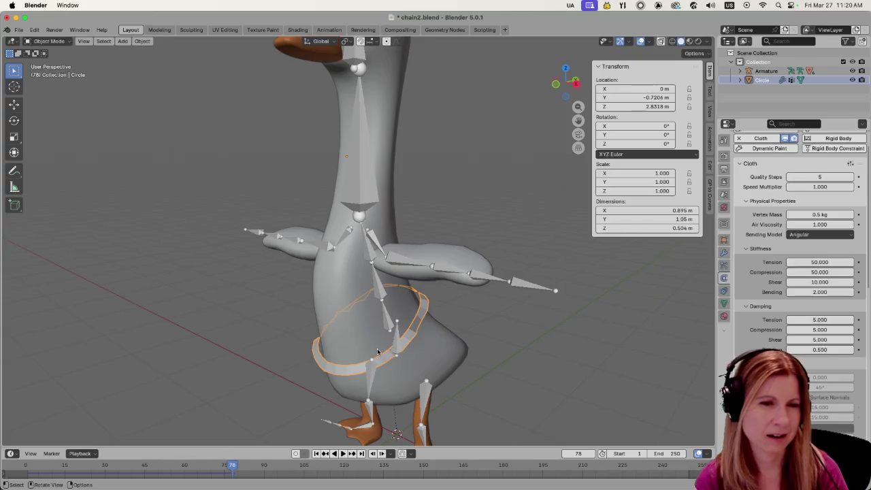
{"action": "mouse_move", "coordinate": [357, 352]}
{"action": "middle_mouse_down"}
{"action": "mouse_move", "coordinate": [285, 356]}
{"action": "mouse_move", "coordinate": [198, 385]}
{"action": "middle_mouse_up"}
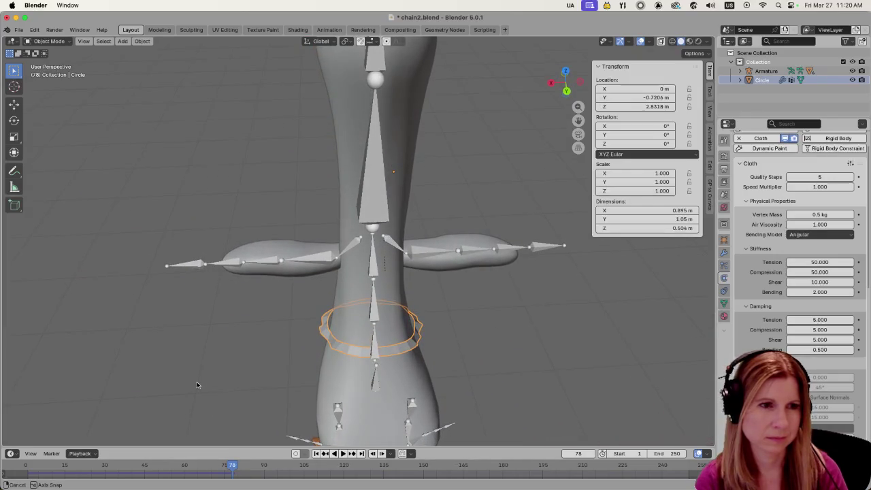
- Scroll the Physics panel to the Cache and Shape settings and return to frame 1
{"action": "scroll", "coordinate": [270, 386], "scroll_direction": "up", "scroll_amount": 5}
{"action": "mouse_move", "coordinate": [269, 385]}
{"action": "middle_mouse_down"}
{"action": "mouse_move", "coordinate": [356, 354]}
{"action": "mouse_move", "coordinate": [390, 327]}
{"action": "mouse_move", "coordinate": [457, 340]}
{"action": "mouse_move", "coordinate": [455, 351]}
{"action": "middle_mouse_up"}
{"action": "scroll", "coordinate": [357, 354], "scroll_direction": "down", "scroll_amount": 3}
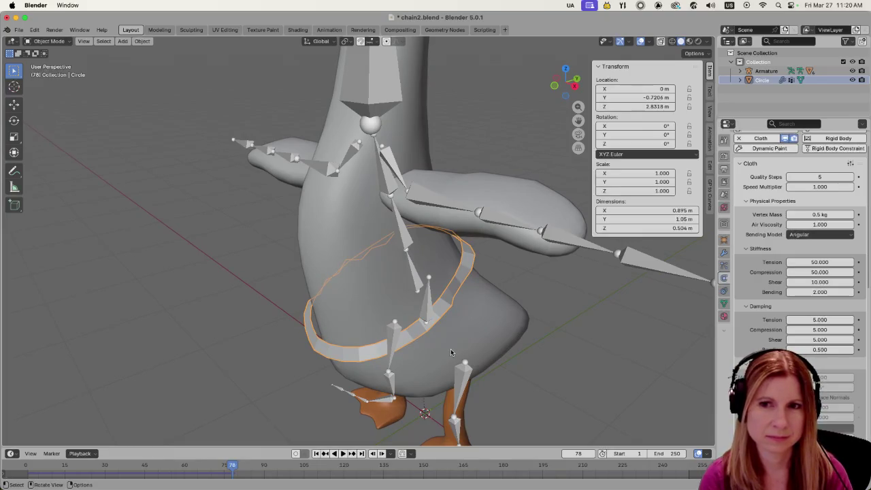
{"action": "mouse_move", "coordinate": [449, 349]}
{"action": "middle_mouse_down"}
{"action": "mouse_move", "coordinate": [507, 354]}
{"action": "mouse_move", "coordinate": [466, 369]}
{"action": "middle_mouse_up"}
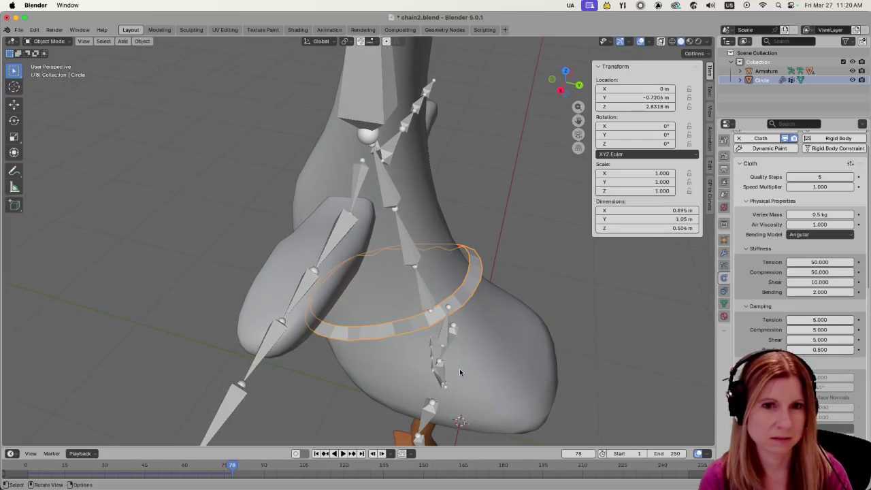
{"action": "scroll", "coordinate": [796, 272], "scroll_direction": "down", "scroll_amount": 3}
{"action": "scroll", "coordinate": [796, 272], "scroll_direction": "down", "scroll_amount": 3}
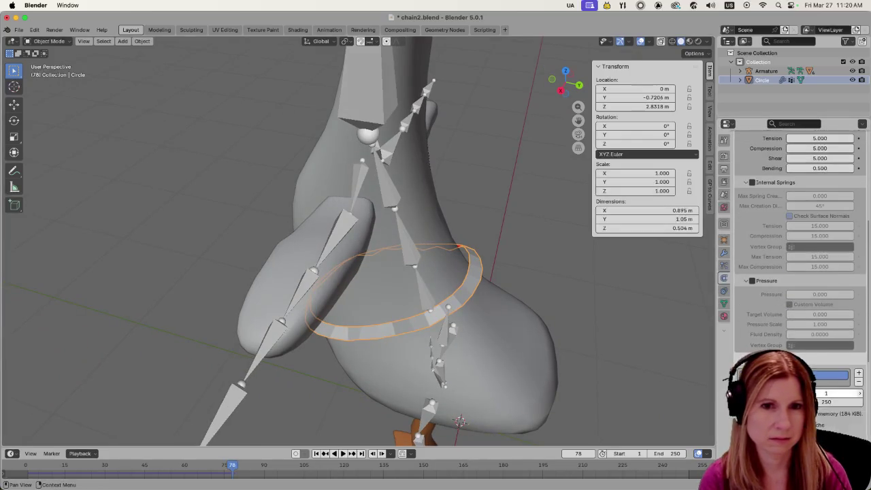
{"action": "scroll", "coordinate": [796, 272], "scroll_direction": "down", "scroll_amount": 3}
{"action": "scroll", "coordinate": [796, 273], "scroll_direction": "down", "scroll_amount": 3}
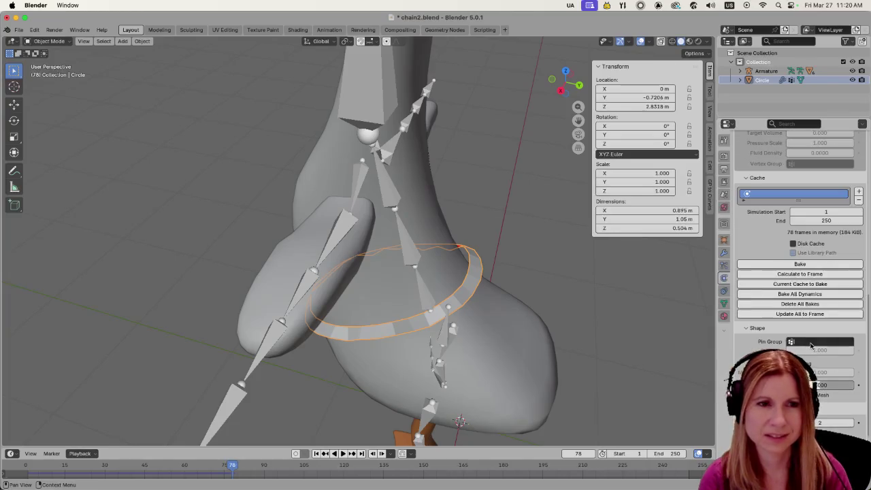
{"action": "mouse_move", "coordinate": [608, 300]}
{"action": "middle_mouse_down"}
{"action": "mouse_move", "coordinate": [625, 295]}
{"action": "mouse_move", "coordinate": [520, 282]}
{"action": "middle_mouse_up"}
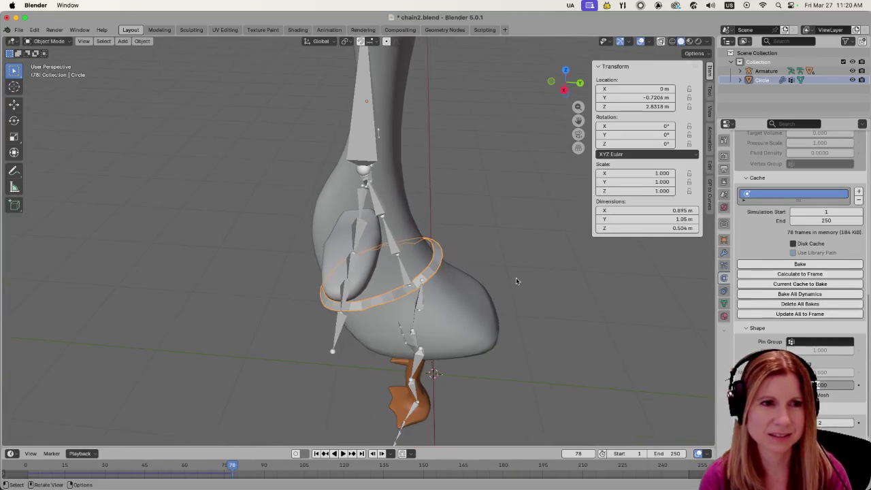
{"action": "key", "text": "shift+Left"}
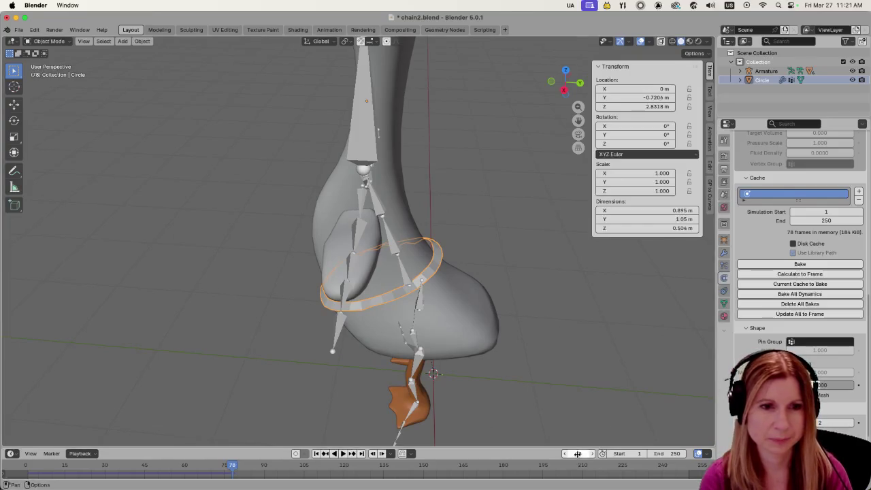
- Set the cloth Pin Group to 'neck' and play the simulation
{"action": "left_click", "coordinate": [810, 341]}
{"action": "left_click", "coordinate": [803, 354]}
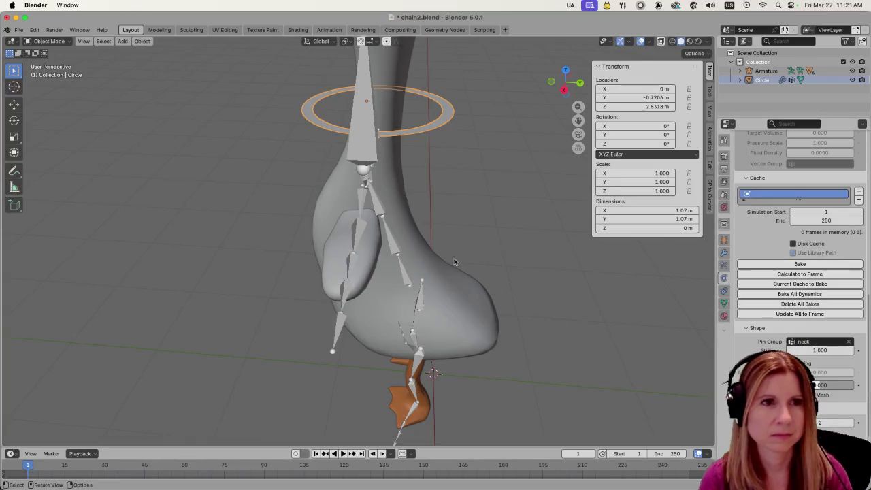
{"action": "key", "text": "space"}
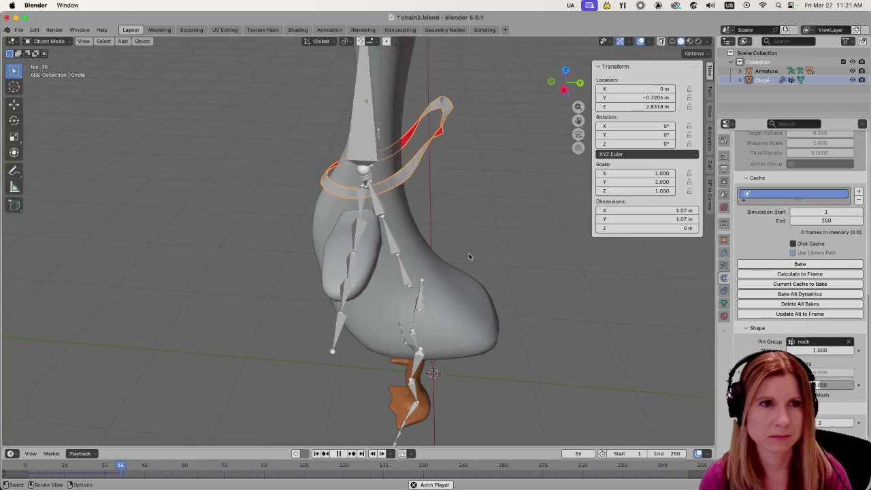
- Orbit around the neck to inspect the pinned ring's deformed faces, then select the current-frame field
{"action": "mouse_move", "coordinate": [489, 186]}
{"action": "middle_mouse_down"}
{"action": "mouse_move", "coordinate": [499, 255]}
{"action": "mouse_move", "coordinate": [375, 295]}
{"action": "mouse_move", "coordinate": [543, 233]}
{"action": "mouse_move", "coordinate": [565, 251]}
{"action": "mouse_move", "coordinate": [545, 265]}
{"action": "mouse_move", "coordinate": [475, 262]}
{"action": "middle_mouse_up"}
{"action": "mouse_move", "coordinate": [443, 193]}
{"action": "middle_mouse_down"}
{"action": "mouse_move", "coordinate": [504, 176]}
{"action": "mouse_move", "coordinate": [413, 222]}
{"action": "mouse_move", "coordinate": [383, 159]}
{"action": "mouse_move", "coordinate": [344, 199]}
{"action": "middle_mouse_up"}
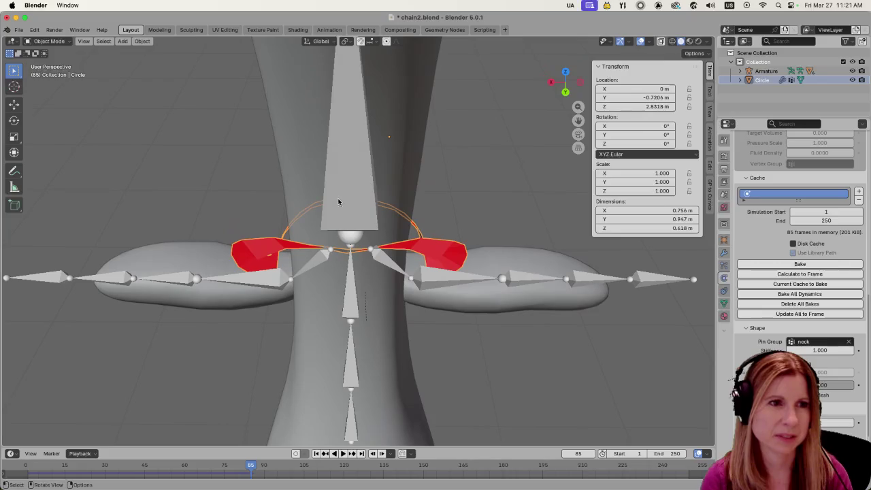
{"action": "mouse_move", "coordinate": [308, 271]}
{"action": "middle_mouse_down"}
{"action": "mouse_move", "coordinate": [414, 268]}
{"action": "mouse_move", "coordinate": [433, 283]}
{"action": "middle_mouse_up"}
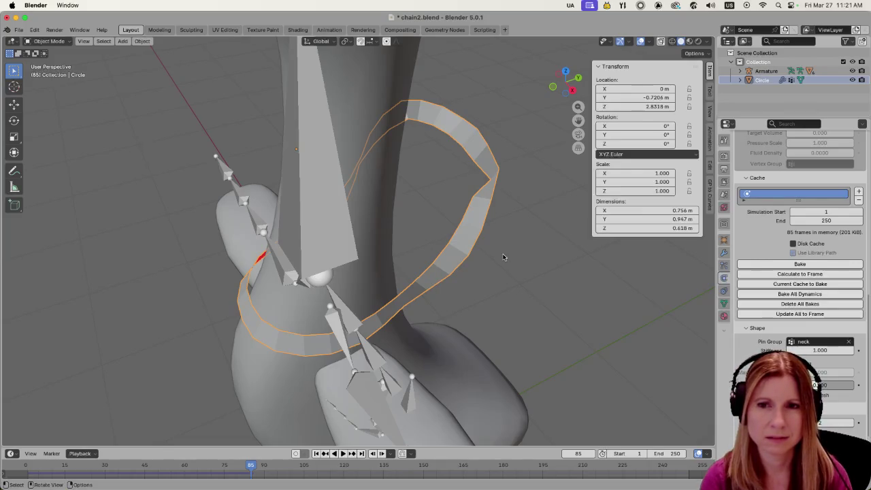
{"action": "mouse_move", "coordinate": [489, 249]}
{"action": "middle_mouse_down"}
{"action": "mouse_move", "coordinate": [511, 240]}
{"action": "mouse_move", "coordinate": [472, 239]}
{"action": "middle_mouse_up"}
{"action": "scroll", "coordinate": [562, 311], "scroll_direction": "down", "scroll_amount": 4}
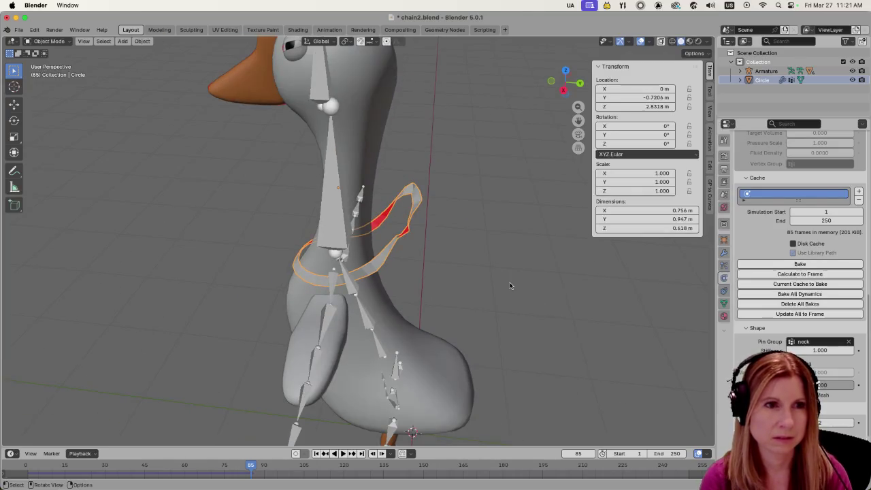
{"action": "left_click", "coordinate": [579, 453]}
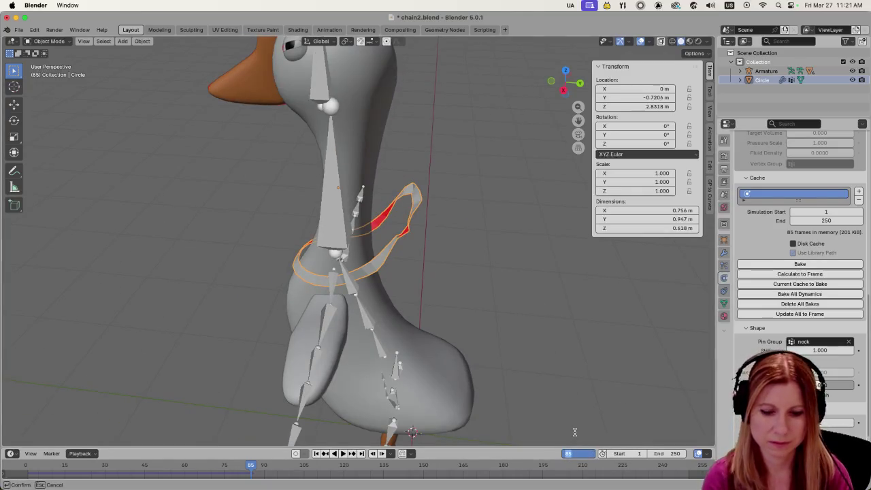
- Return to frame 1 and select the ring's neck-group vertices in Edit Mode
{"action": "type", "text": "1"}
{"action": "key", "text": "Return"}
{"action": "key", "text": "Tab"}
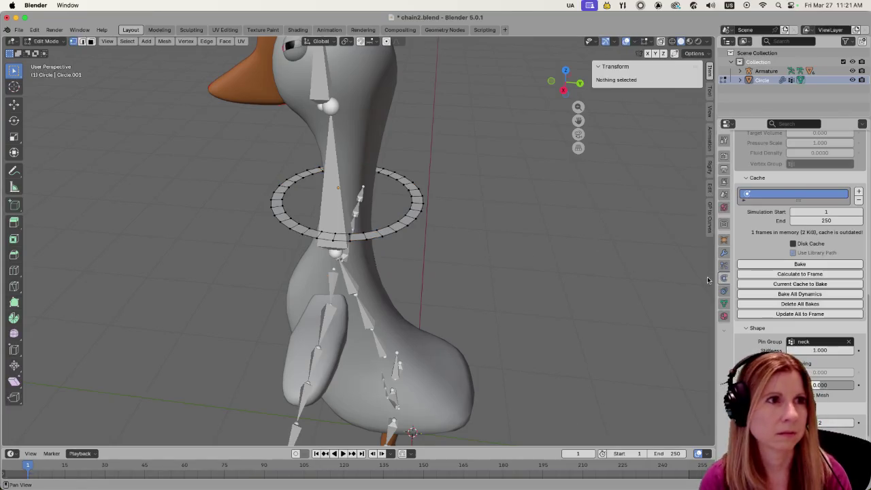
{"action": "left_click", "coordinate": [724, 303]}
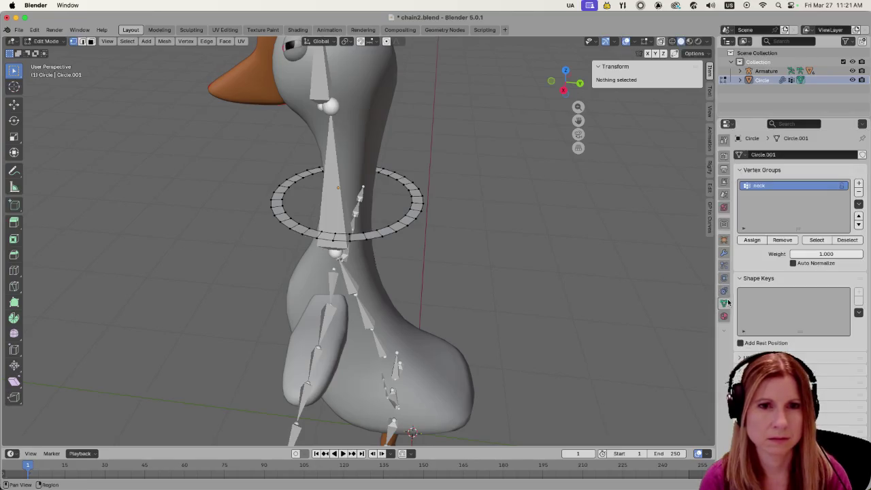
{"action": "left_click", "coordinate": [817, 240]}
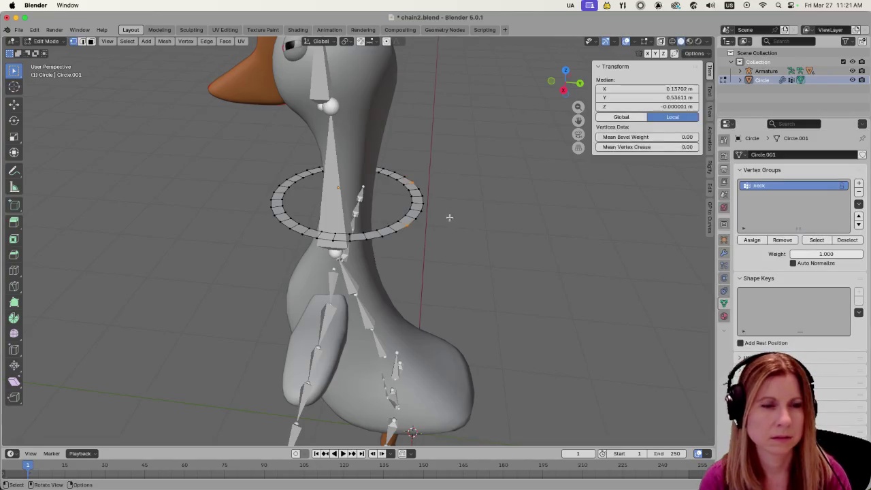
- Add another ring vertex and assign the selection to the neck group at weight 1.000
{"action": "scroll", "coordinate": [413, 240], "scroll_direction": "up", "scroll_amount": 4}
{"action": "middle_click_drag", "start_coordinate": [548, 196], "coordinate": [538, 262]}
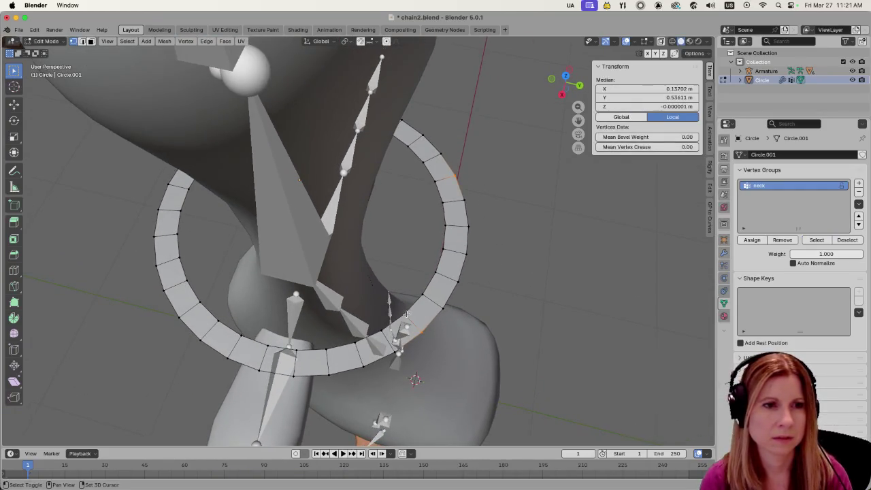
{"action": "left_click", "coordinate": [406, 313], "text": "shift"}
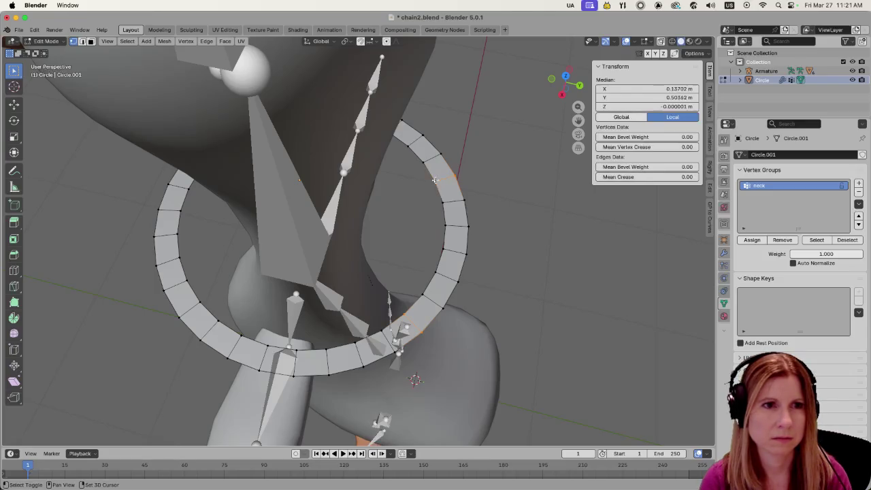
{"action": "left_click", "coordinate": [753, 240]}
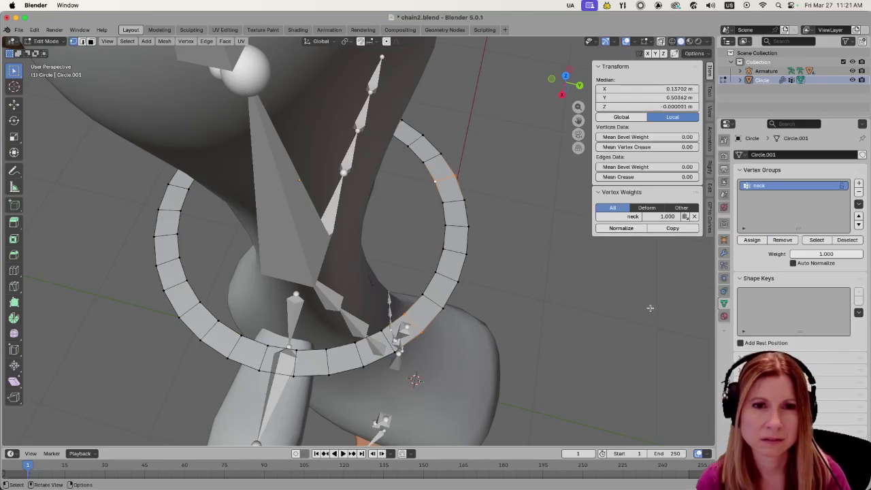
{"action": "middle_click_drag", "start_coordinate": [649, 309], "coordinate": [643, 335]}
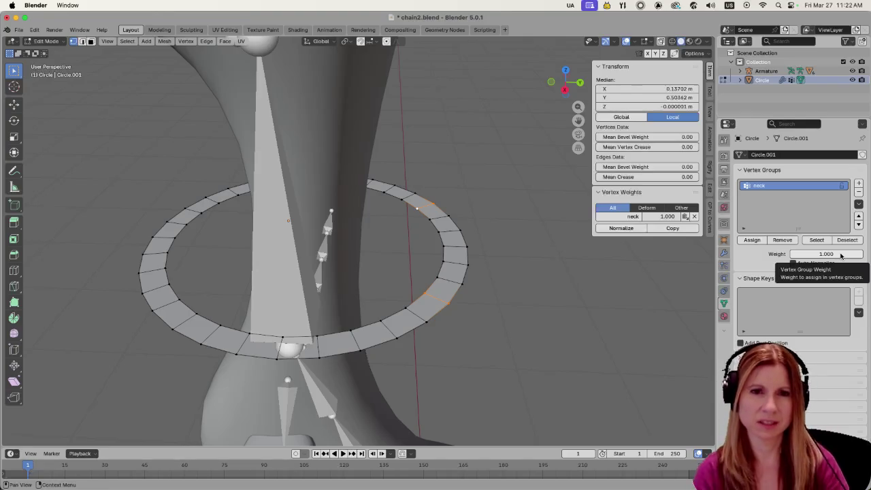
- Set the vertex group weight value to 0.500
{"action": "left_click", "coordinate": [841, 254]}
{"action": "type", "text": ".5"}
{"action": "key", "text": "Return"}
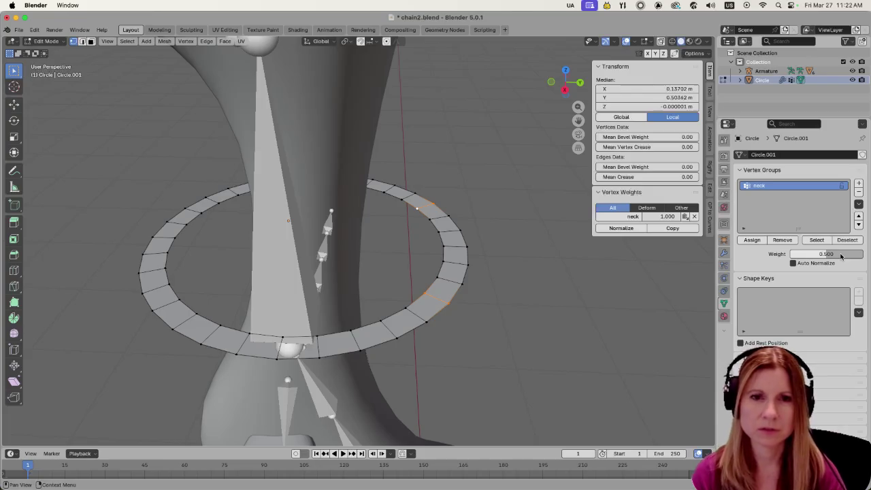
- Deselect all ring vertices and return to Object Mode around the neck
{"action": "left_click", "coordinate": [571, 313]}
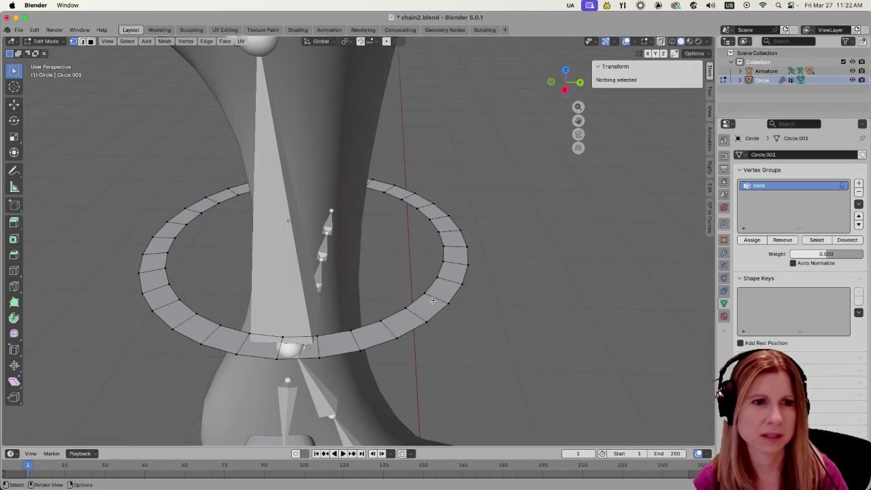
{"action": "middle_click_drag", "start_coordinate": [499, 330], "coordinate": [537, 311]}
{"action": "scroll", "coordinate": [528, 321], "scroll_direction": "down", "scroll_amount": 3}
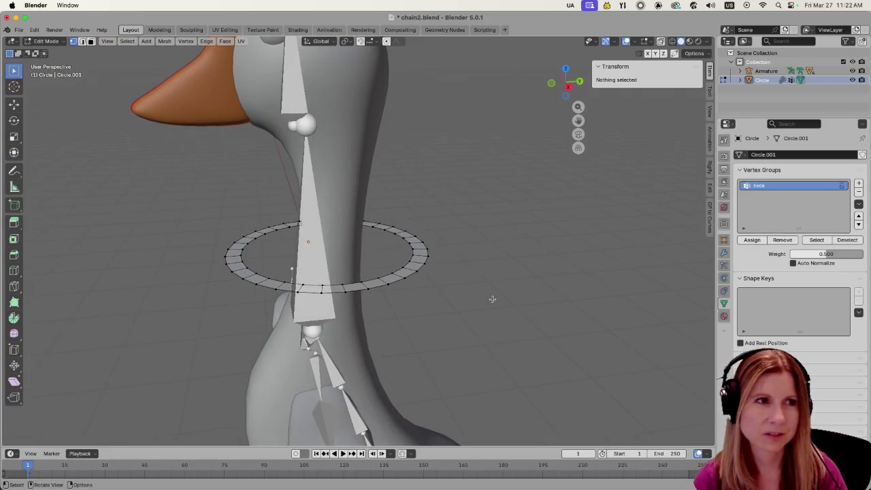
{"action": "key", "text": "Tab"}
{"action": "middle_click_drag", "start_coordinate": [479, 284], "coordinate": [514, 288]}
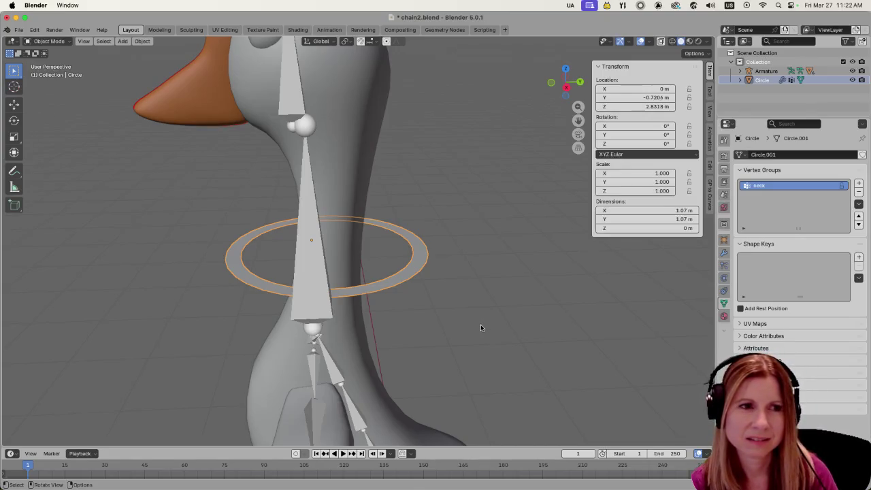
- Run the cloth simulation to frame 44 and orbit to inspect the ring sagging off the neck
{"action": "key", "text": "space"}
{"action": "key", "text": "space"}
{"action": "mouse_move", "coordinate": [461, 323]}
{"action": "middle_mouse_down"}
{"action": "mouse_move", "coordinate": [452, 300]}
{"action": "mouse_move", "coordinate": [423, 277]}
{"action": "mouse_move", "coordinate": [467, 294]}
{"action": "mouse_move", "coordinate": [528, 293]}
{"action": "mouse_move", "coordinate": [510, 301]}
{"action": "mouse_move", "coordinate": [475, 282]}
{"action": "mouse_move", "coordinate": [445, 292]}
{"action": "mouse_move", "coordinate": [419, 272]}
{"action": "middle_mouse_up"}
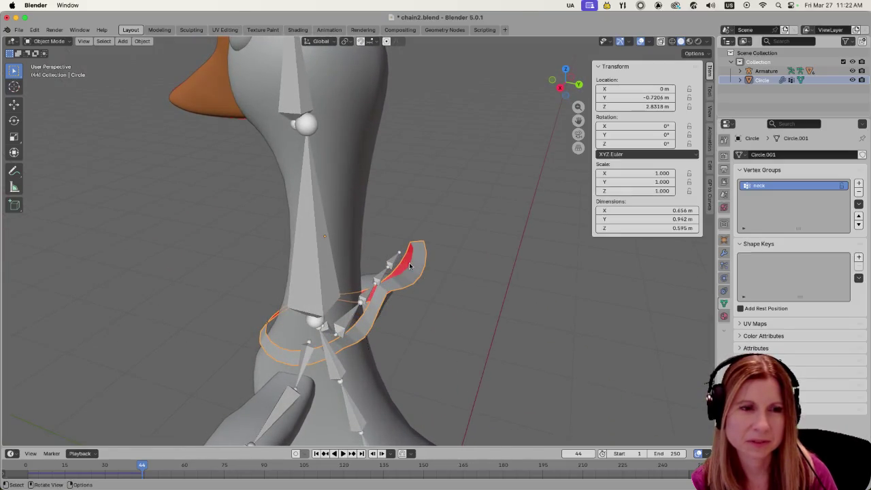
{"action": "mouse_move", "coordinate": [499, 286]}
{"action": "middle_mouse_down"}
{"action": "mouse_move", "coordinate": [457, 258]}
{"action": "mouse_move", "coordinate": [415, 272]}
{"action": "mouse_move", "coordinate": [570, 276]}
{"action": "mouse_move", "coordinate": [505, 276]}
{"action": "middle_mouse_up"}
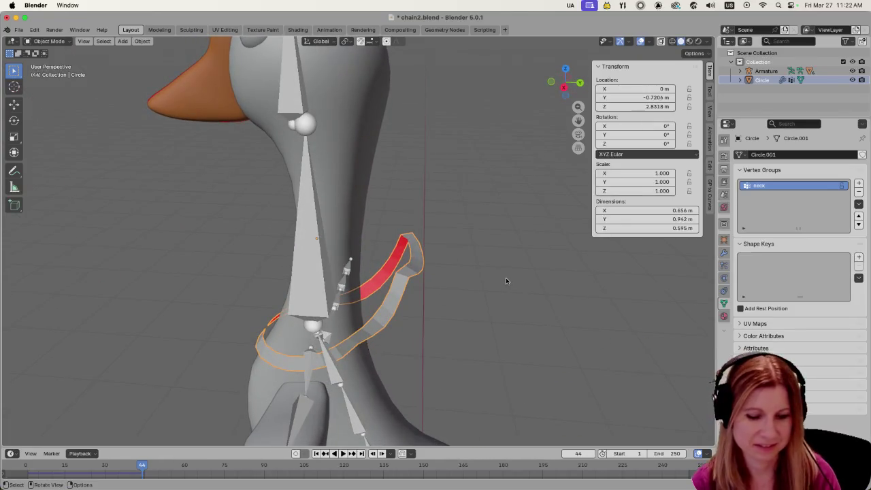
{"action": "left_click", "coordinate": [584, 453]}
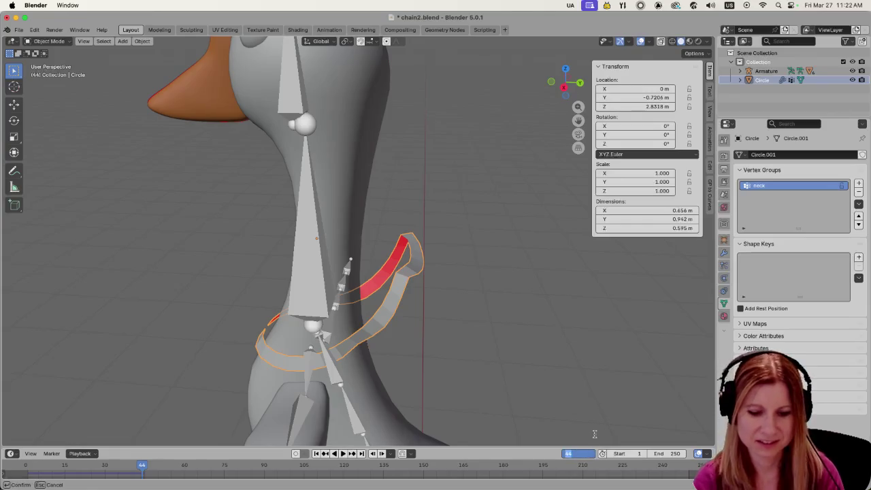
- Reset to frame 1, select the ring's neck-group vertices in Edit Mode, and view from low front
{"action": "type", "text": "1"}
{"action": "key", "text": "Return"}
{"action": "key", "text": "Tab"}
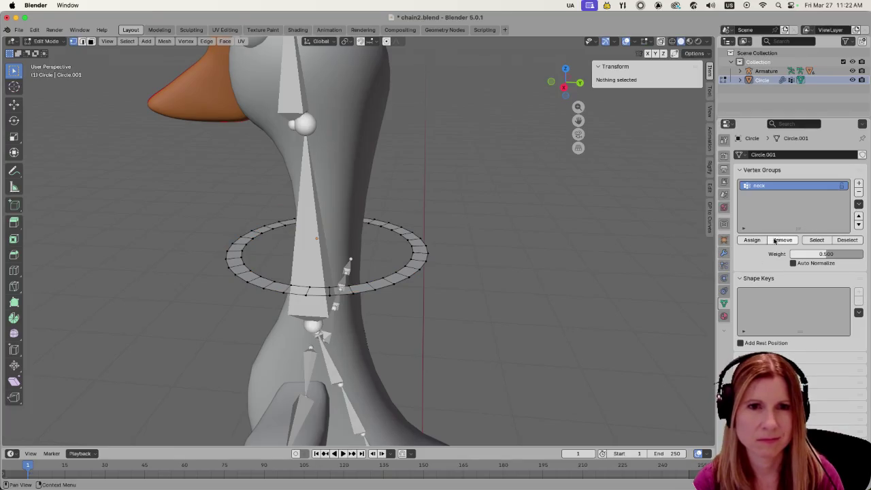
{"action": "left_click", "coordinate": [817, 240]}
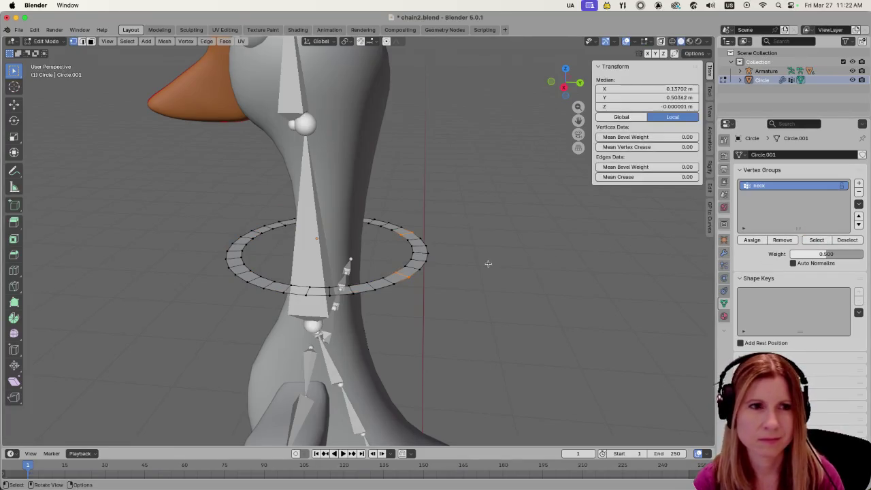
{"action": "middle_click_drag", "start_coordinate": [488, 263], "coordinate": [405, 299]}
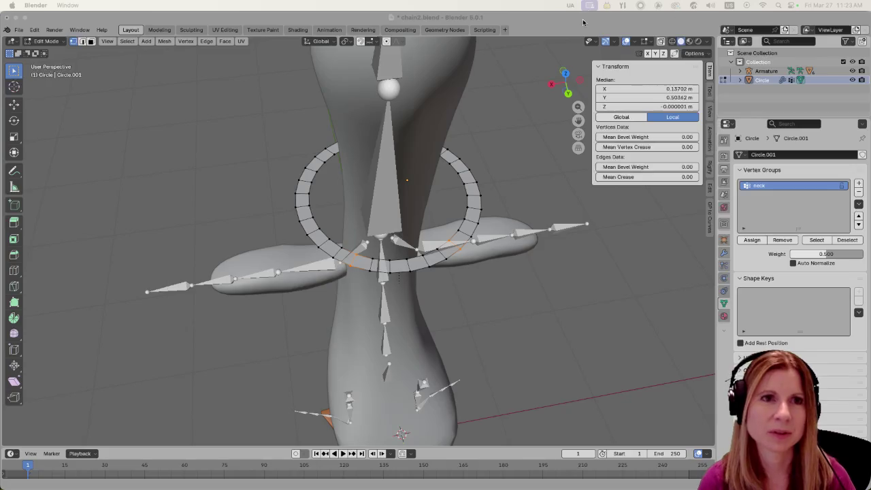
- Save the Blender file chain2.blend
{"action": "key", "text": "super+s"}
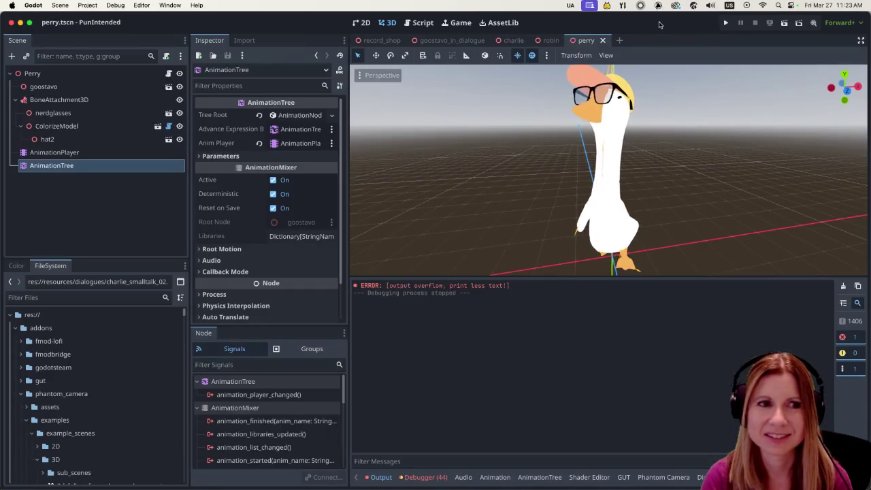
- Run the PunIntended project to reach its Rhythm and Goose title menu
{"action": "left_click", "coordinate": [725, 23]}
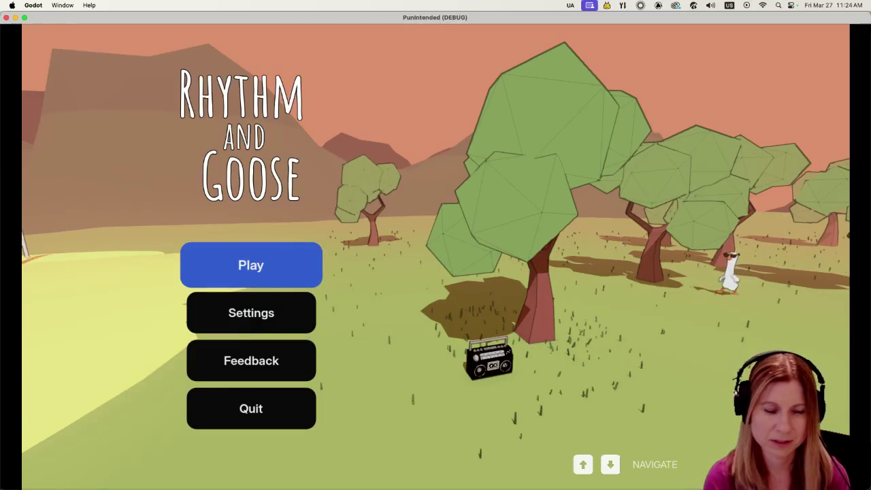
- Start the game, finish the dialogue with Charlie, and use the Super Flying Shapes arcade machine
{"action": "key", "text": "Return"}
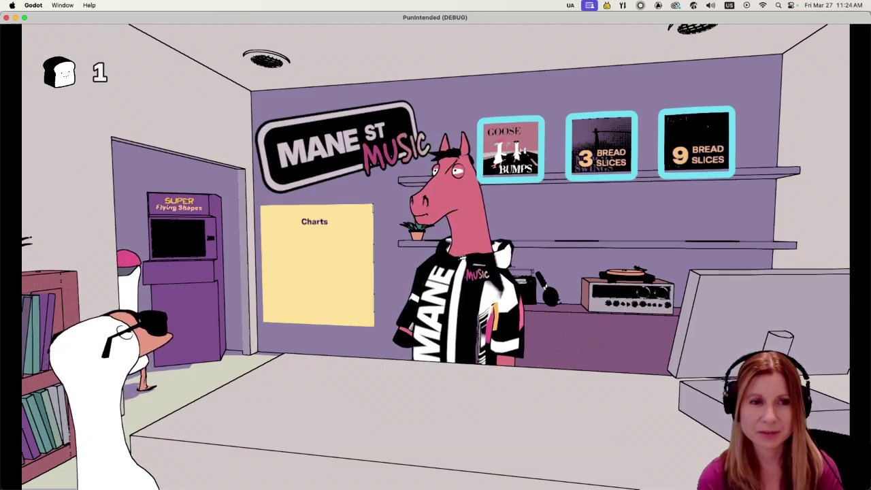
{"action": "key", "text": "Return"}
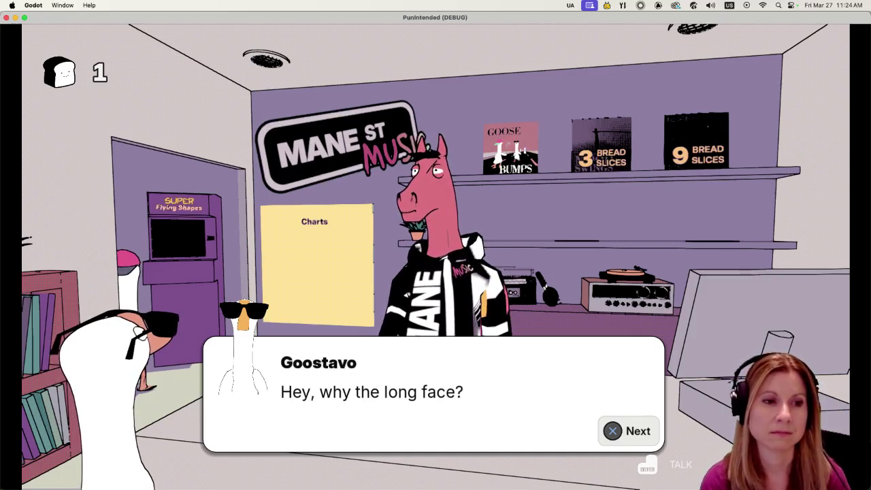
{"action": "key", "text": "Return"}
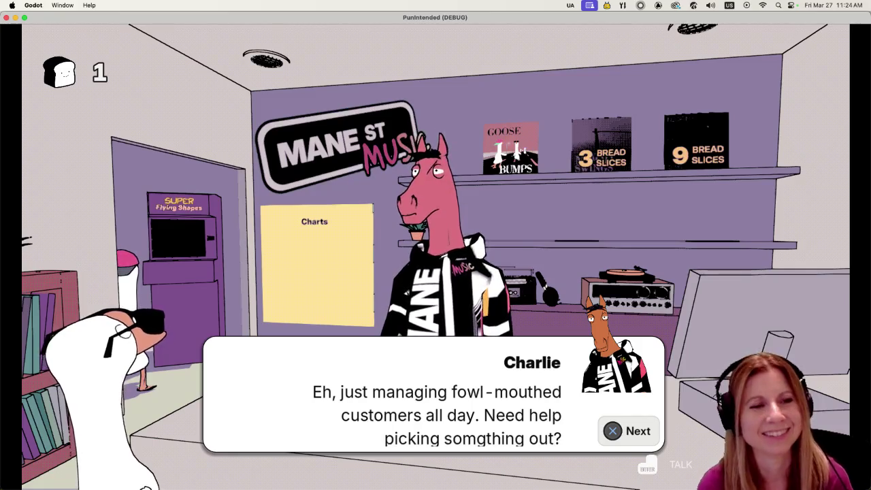
{"action": "key", "text": "Return"}
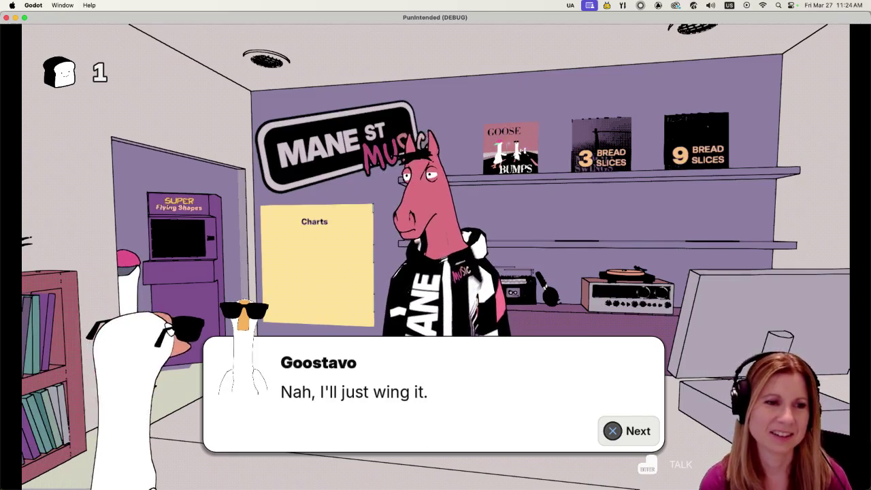
{"action": "key", "text": "Return"}
{"action": "key", "text": "Left"}
{"action": "key", "text": "Left"}
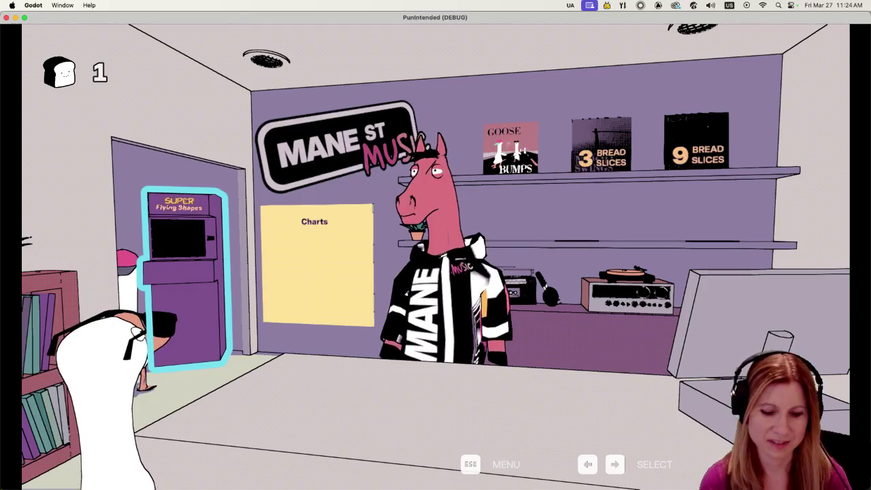
{"action": "key", "text": "Return"}
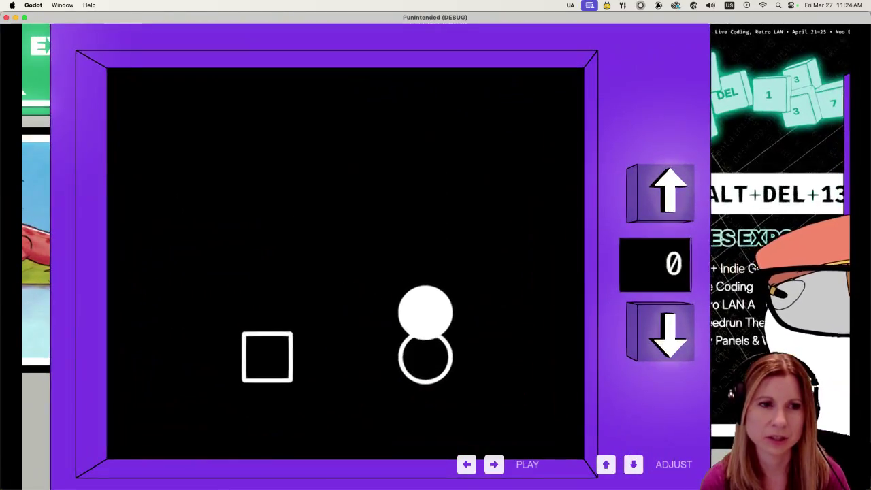
- Hit the falling circle, square and circle on their targets in the arcade minigame
{"action": "key", "text": "Right"}
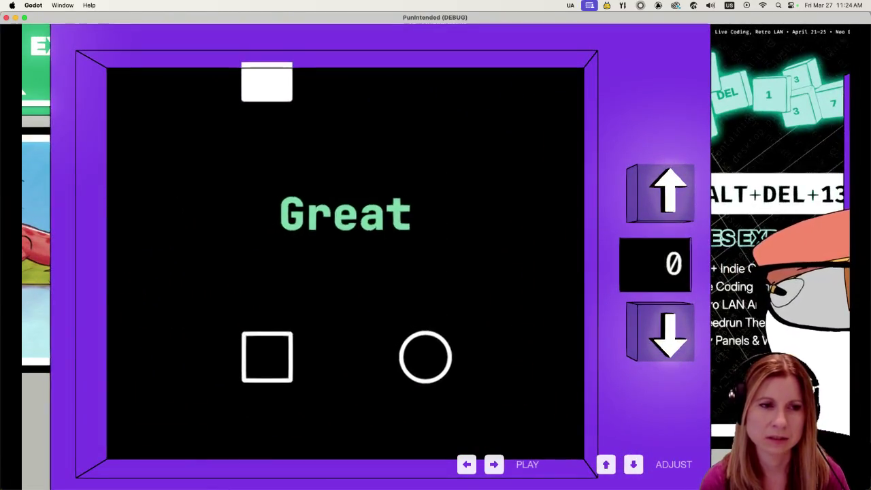
{"action": "key", "text": "Left"}
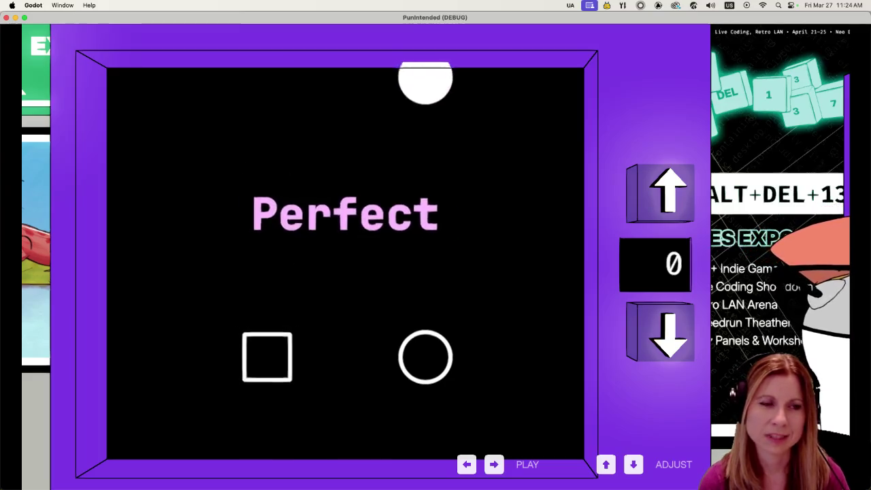
{"action": "key", "text": "Right"}
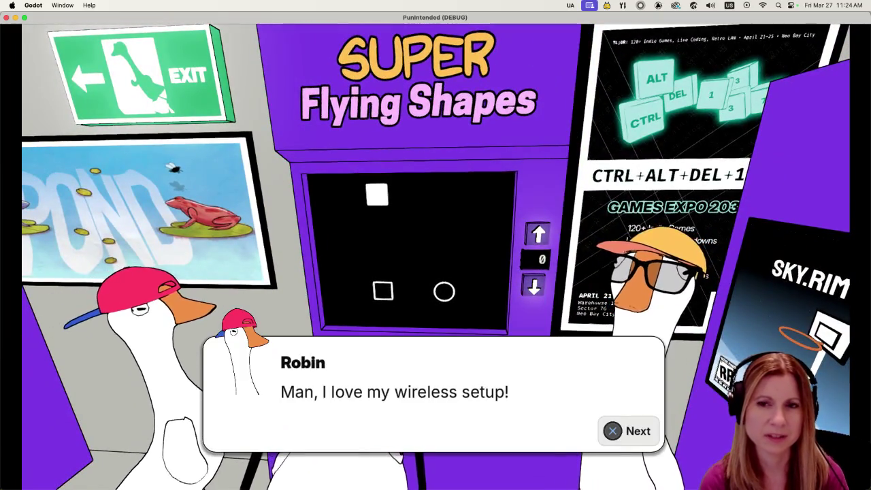
- Go through the Perry–Robin conversation to its end, then move focus to the album shelf
{"action": "key", "text": "space"}
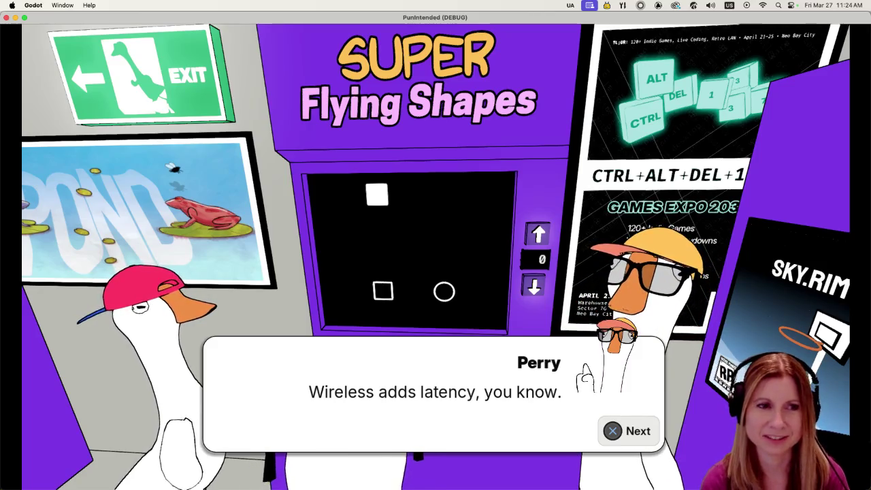
{"action": "key", "text": "space"}
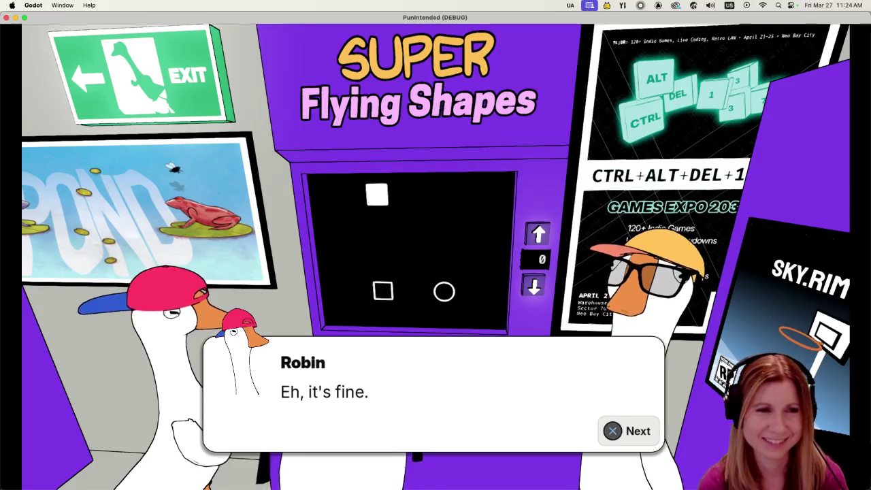
{"action": "key", "text": "space"}
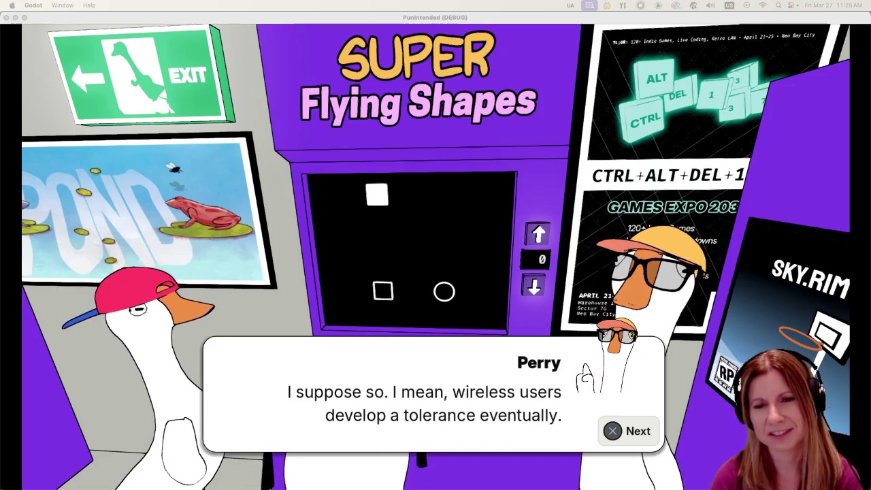
{"action": "left_click", "coordinate": [511, 22]}
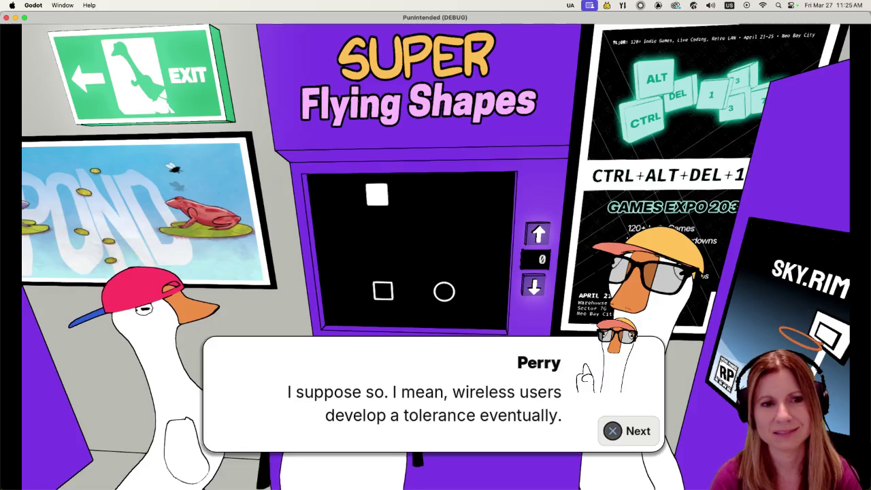
{"action": "key", "text": "space"}
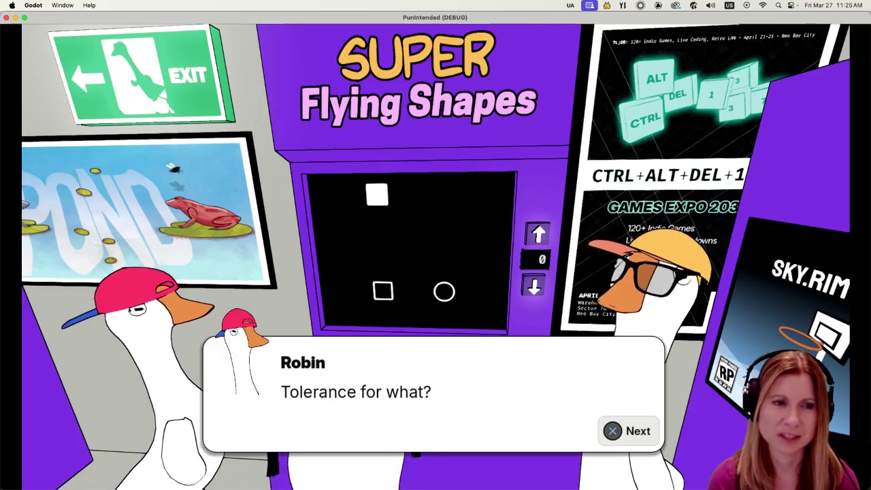
{"action": "key", "text": "space"}
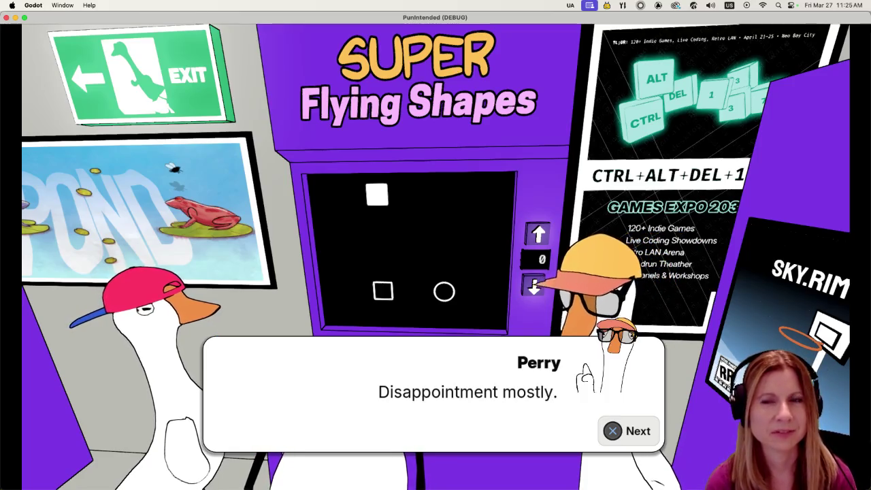
{"action": "key", "text": "space"}
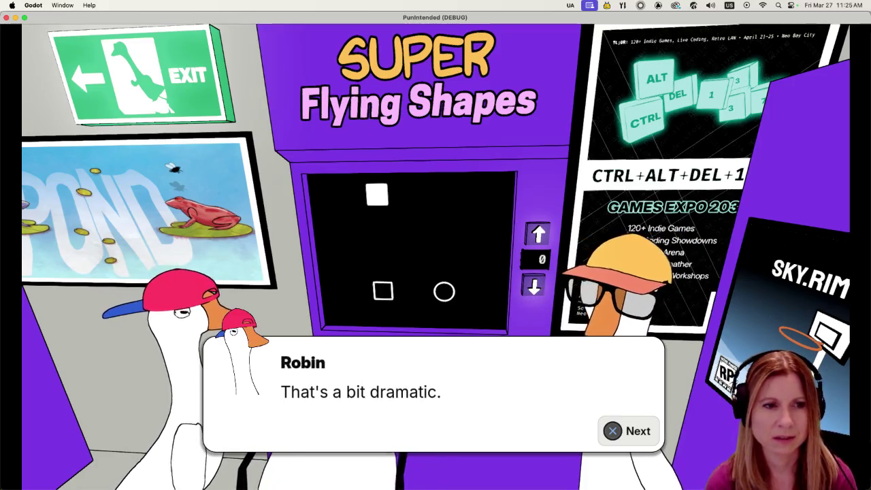
{"action": "key", "text": "space"}
{"action": "key", "text": "space"}
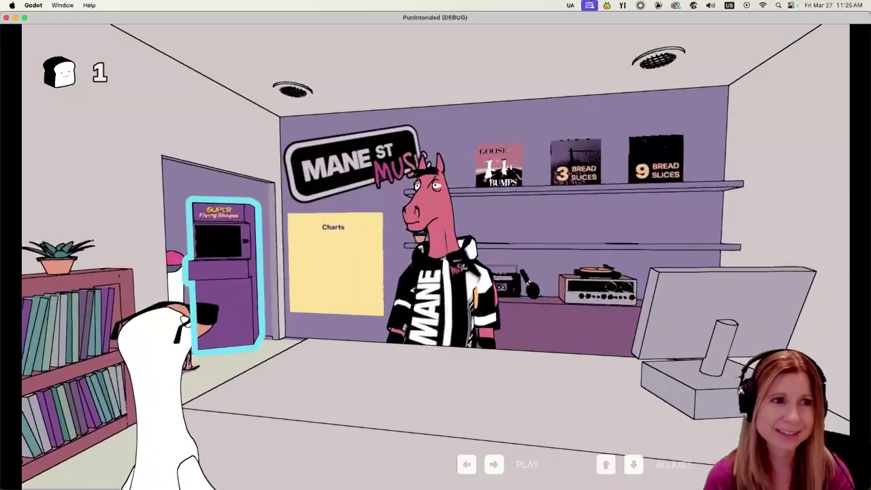
{"action": "key", "text": "Right"}
{"action": "key", "text": "Right"}
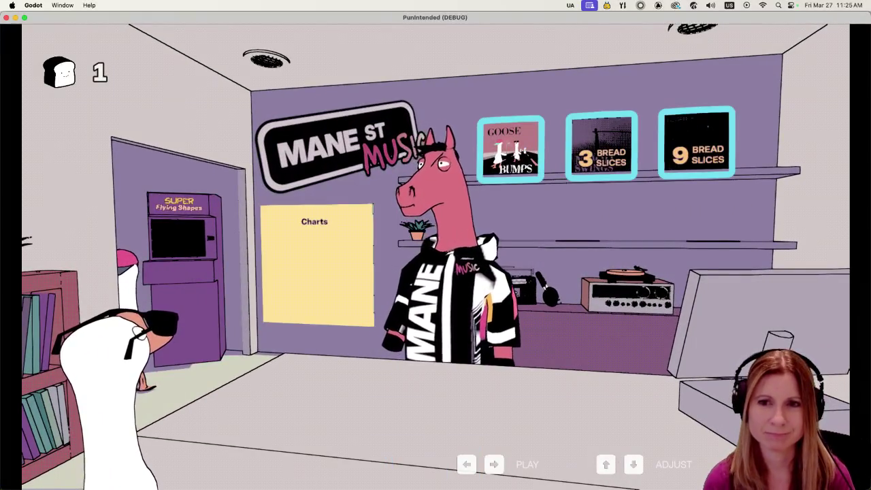
- Zoom in on the album shelf and browse the covers, including the 9 Bread Slices album
{"action": "key", "text": "space"}
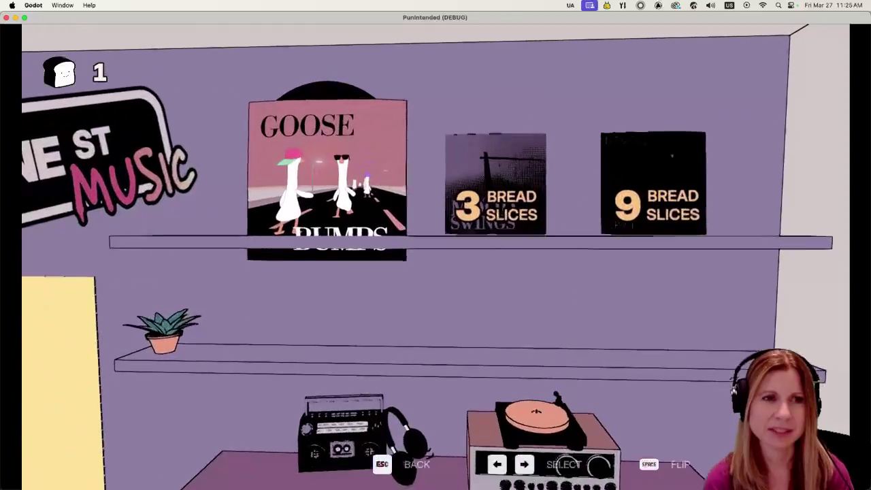
{"action": "key", "text": "Right"}
{"action": "key", "text": "Right"}
{"action": "key", "text": "Left"}
{"action": "key", "text": "Left"}
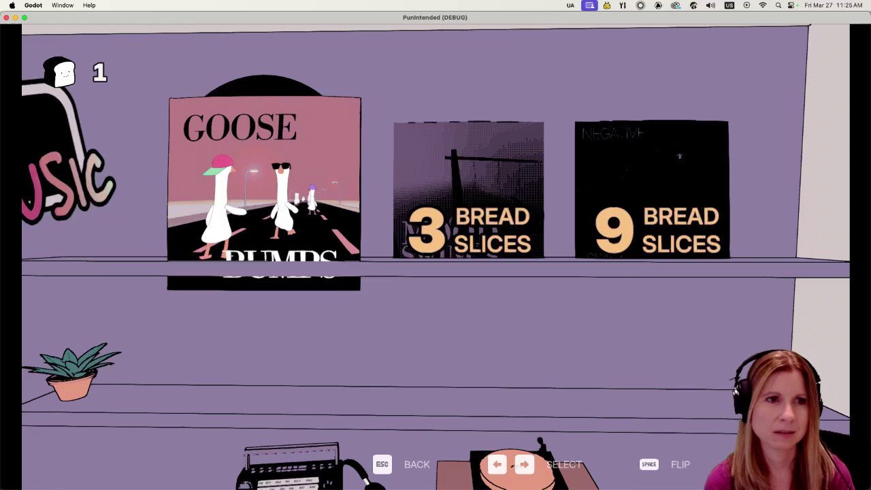
{"action": "key", "text": "Right"}
{"action": "key", "text": "Right"}
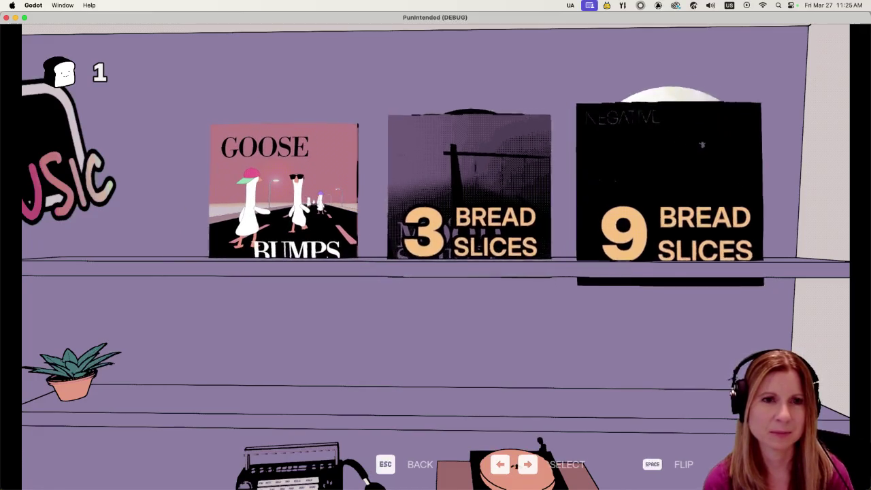
{"action": "key", "text": "Left"}
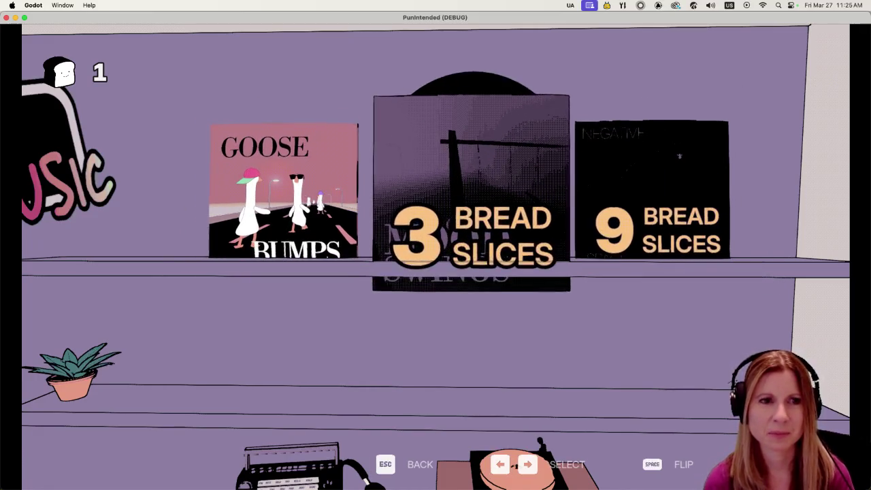
{"action": "key", "text": "Left"}
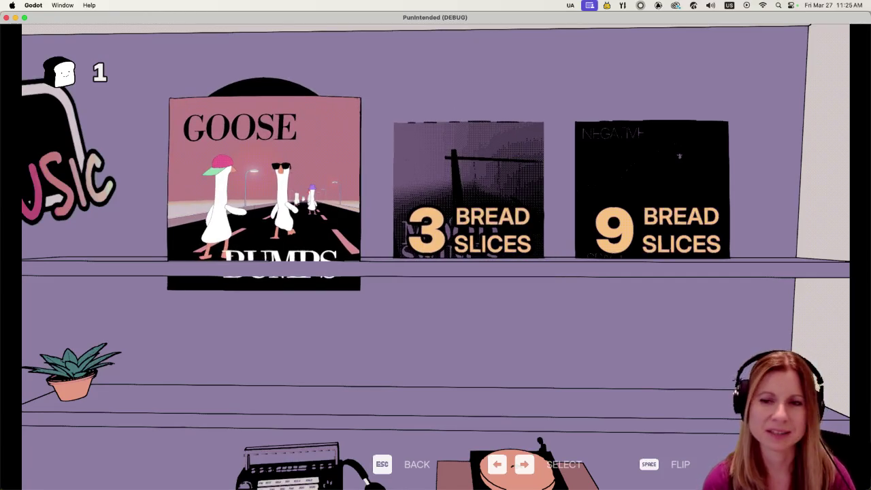
- Flip between Goose Bumps and the 3 Bread Slices album, then start the Goose Bumps level
{"action": "key", "text": "Right"}
{"action": "key", "text": "Left"}
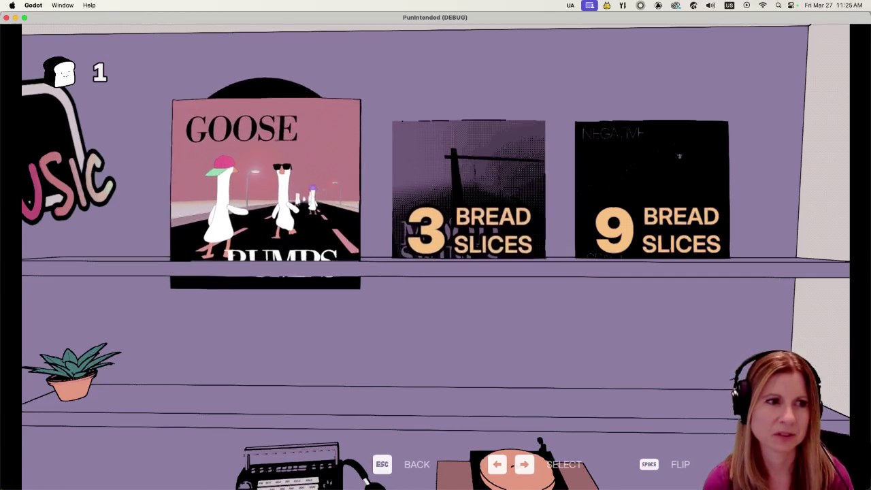
{"action": "key", "text": "Right"}
{"action": "key", "text": "Left"}
{"action": "key", "text": "Right"}
{"action": "key", "text": "Left"}
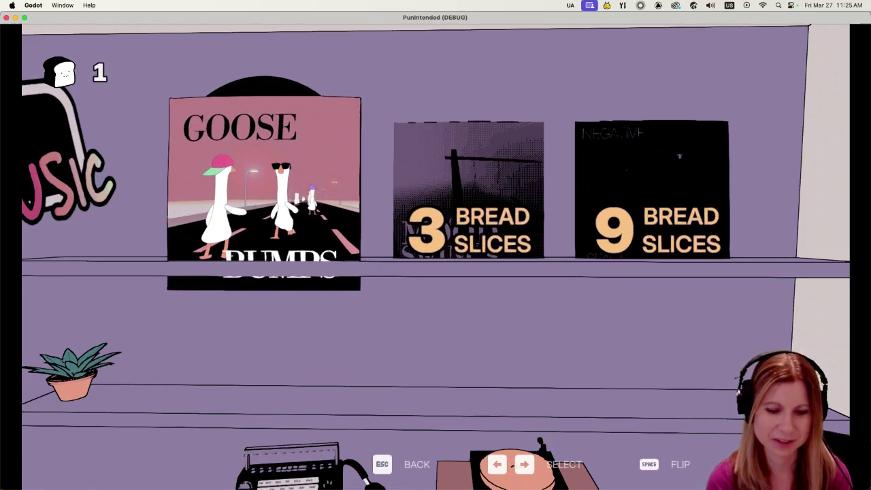
{"action": "key", "text": "Return"}
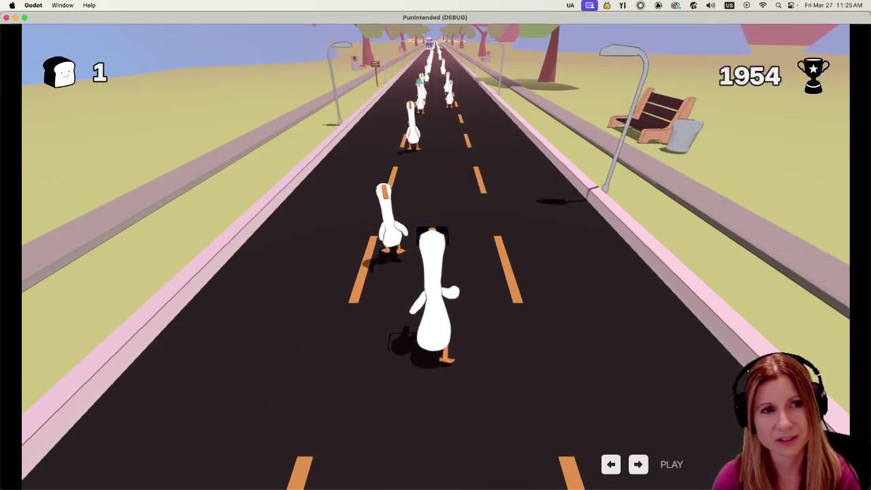
- Hit the opening beats of Goose Bumps as geese pass, including a quick three-beat run
{"action": "key", "text": "space"}
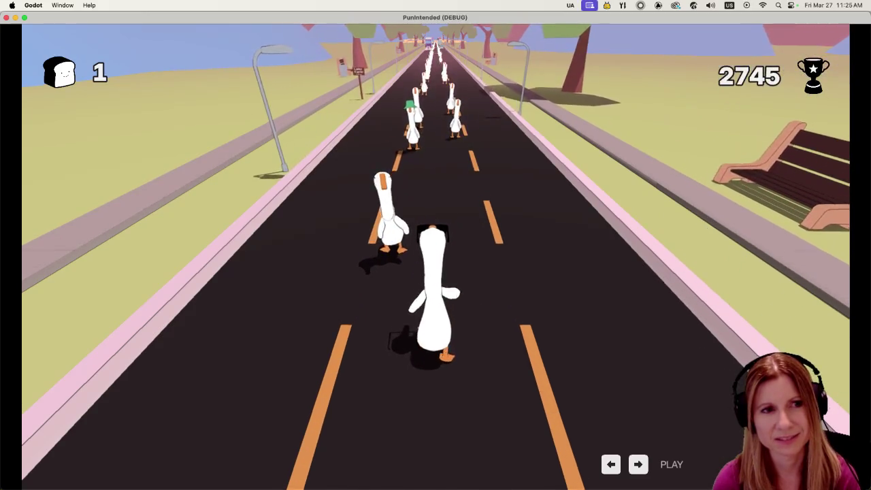
{"action": "key", "text": "Left"}
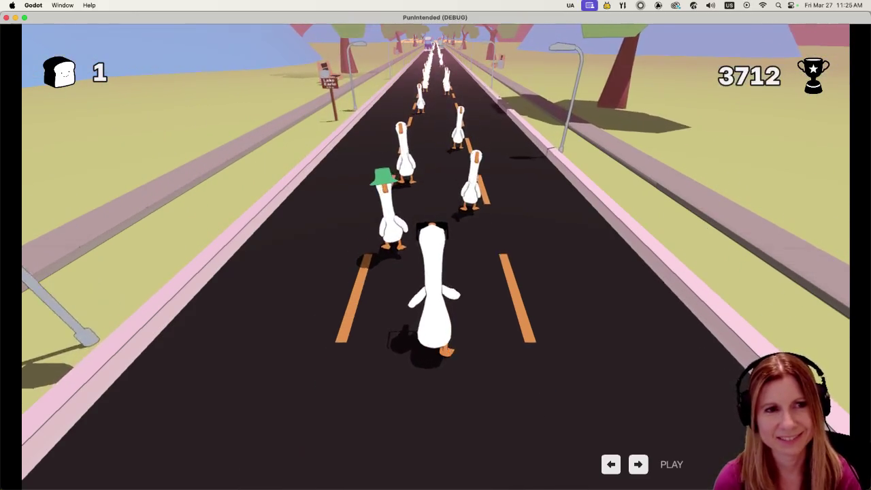
{"action": "key", "text": "Left"}
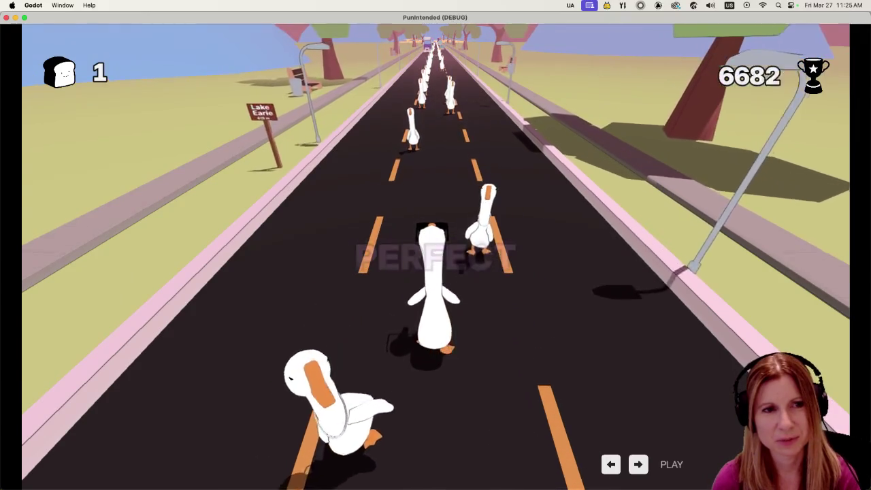
{"action": "key", "text": "Right"}
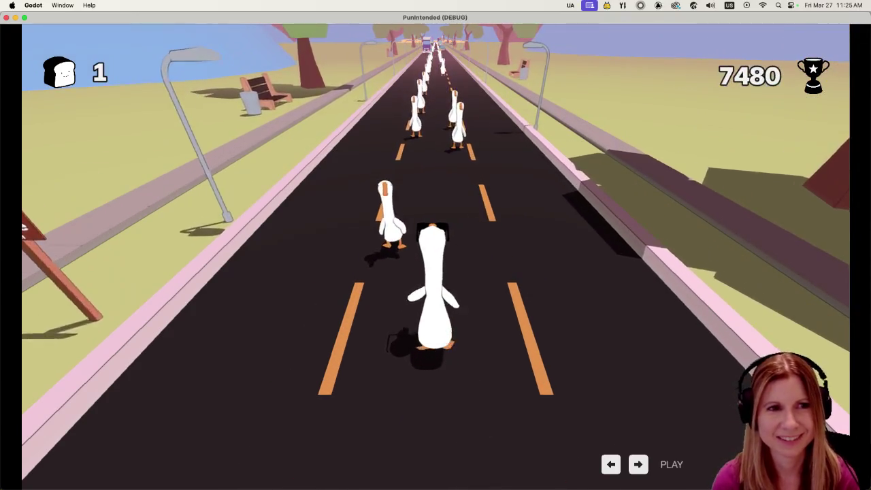
{"action": "key", "text": "Left"}
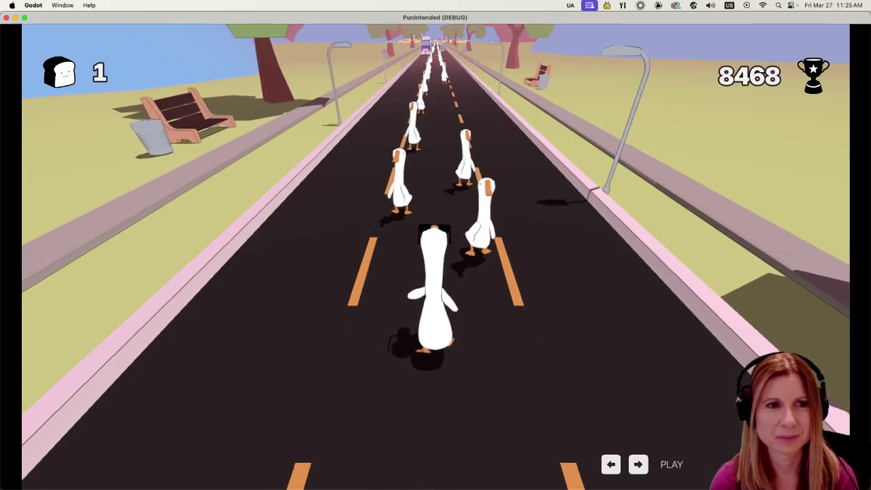
{"action": "key", "text": "Right"}
{"action": "key", "text": "Left"}
{"action": "key", "text": "Right"}
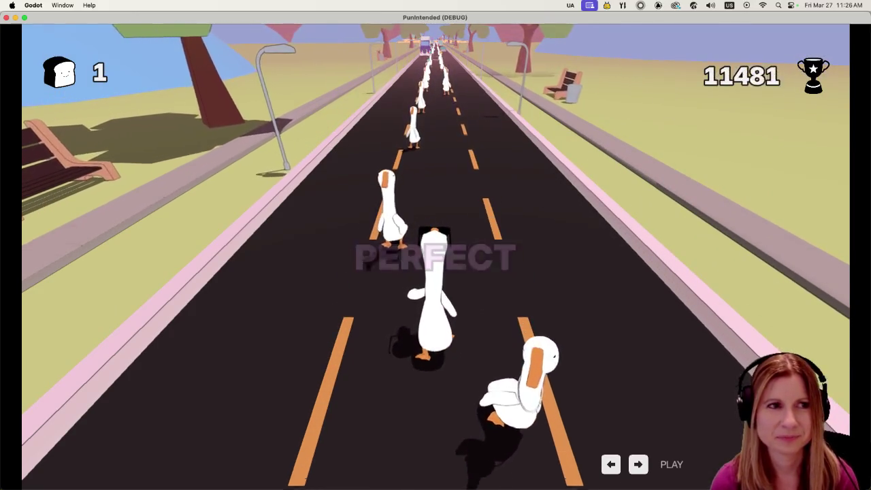
{"action": "key", "text": "Left"}
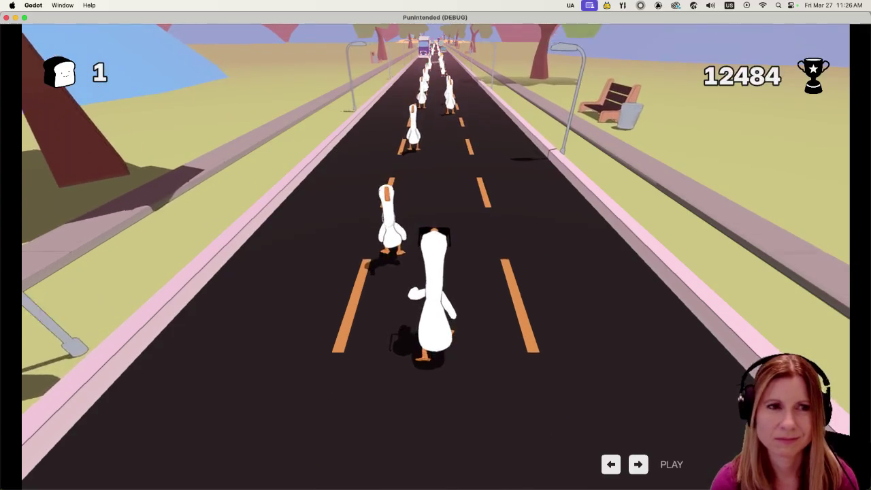
- Keep hitting left and right beats as geese stream past, including another three-beat run
{"action": "key", "text": "Left"}
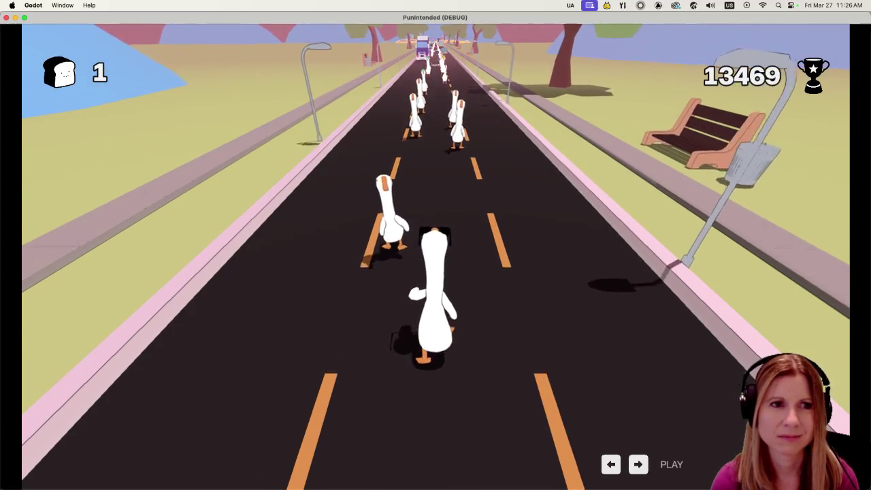
{"action": "key", "text": "Left"}
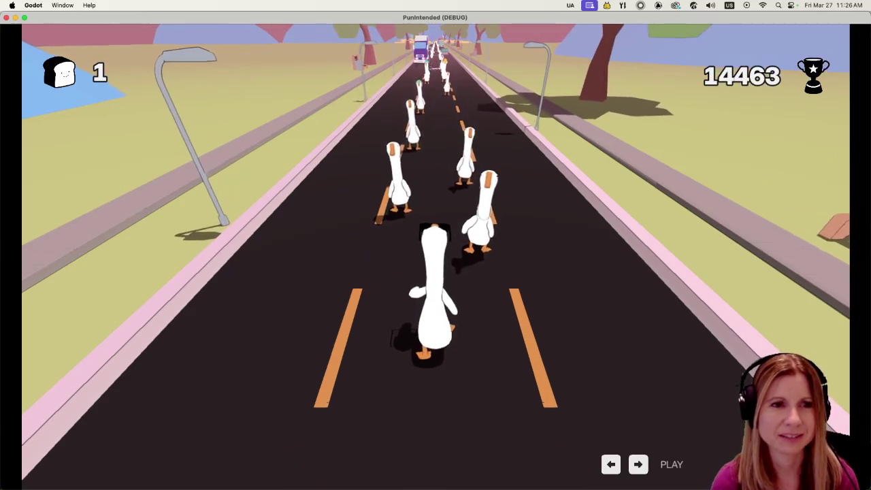
{"action": "key", "text": "Right"}
{"action": "key", "text": "Left"}
{"action": "key", "text": "Right"}
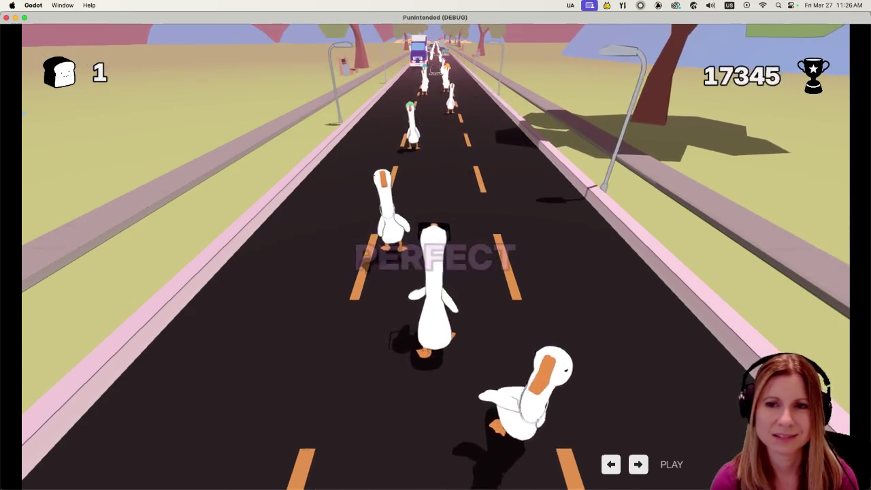
{"action": "key", "text": "Left"}
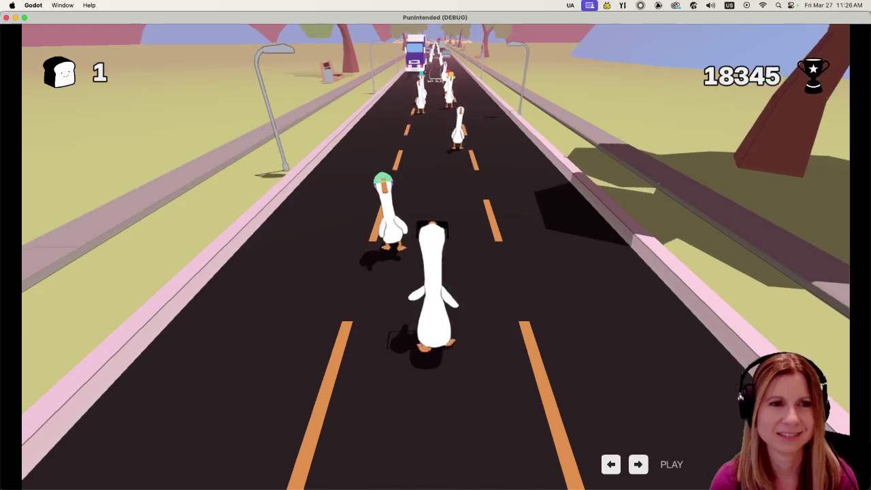
{"action": "key", "text": "Left"}
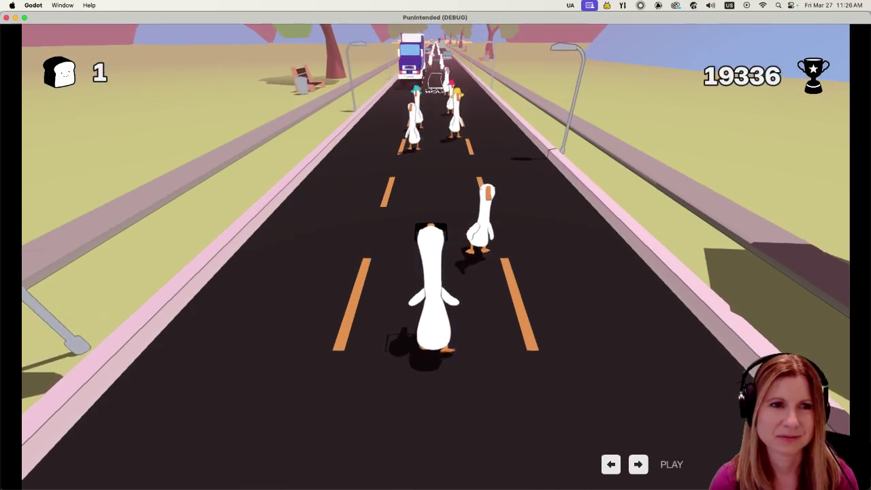
{"action": "key", "text": "Right"}
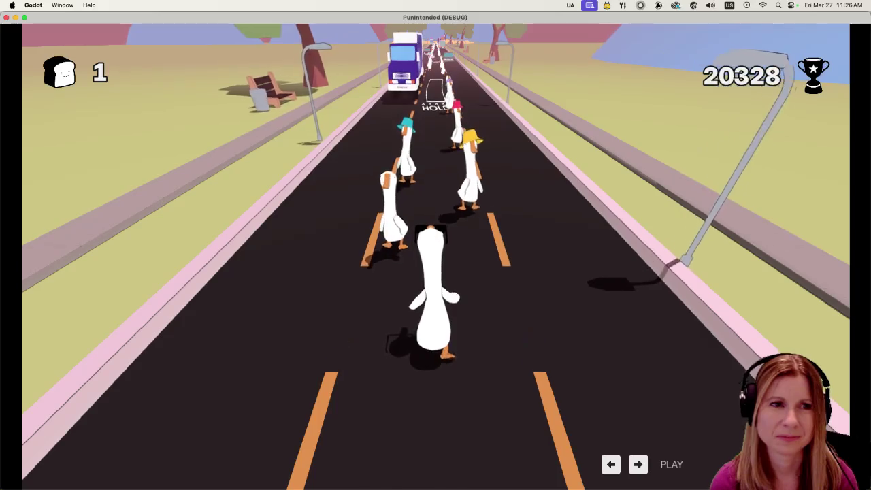
{"action": "key", "text": "Left"}
{"action": "key", "text": "Left"}
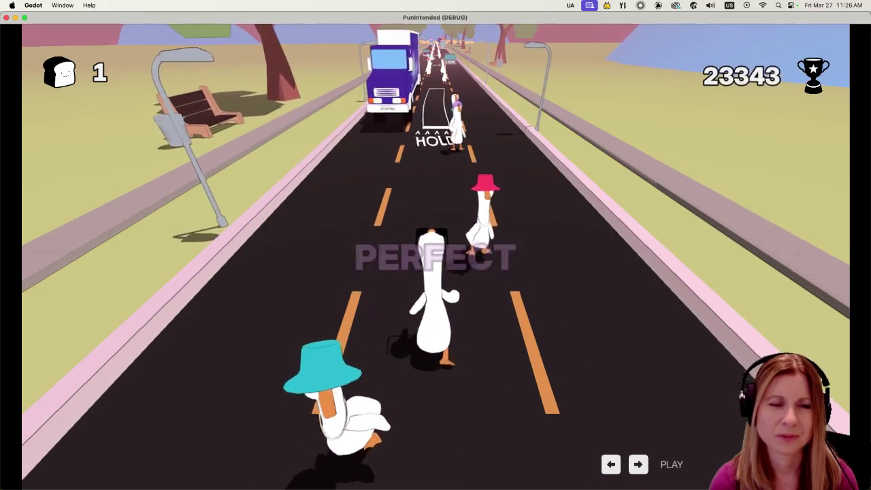
{"action": "key", "text": "Right"}
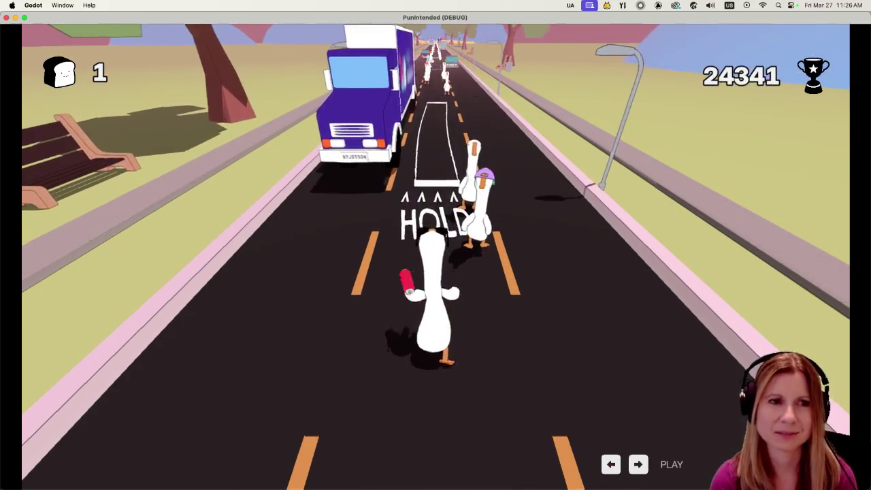
- Hit the beats past the truck and flock, holding through the HOLD to graffiti the car
{"action": "key", "text": "space"}
{"action": "key", "text": "space"}
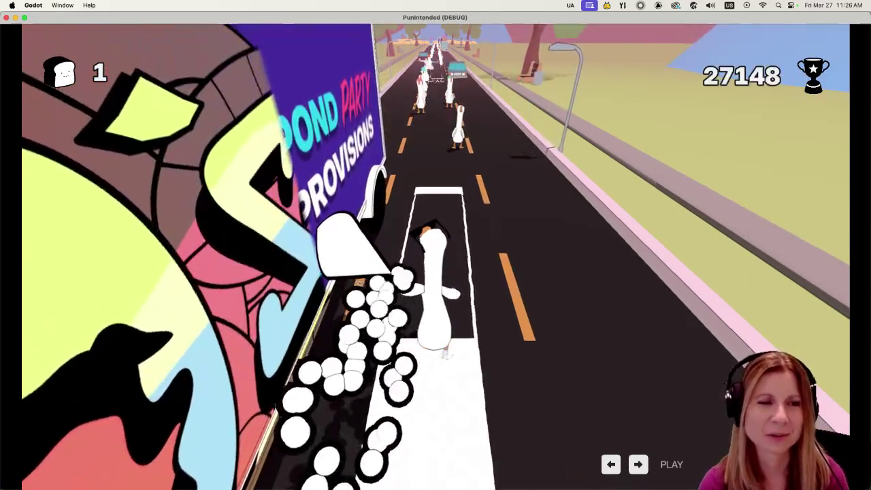
{"action": "key", "text": "space"}
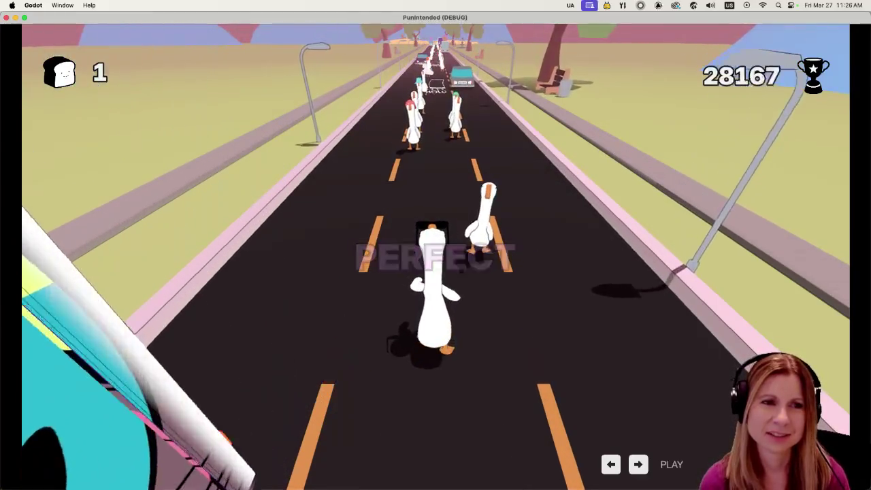
{"action": "key", "text": "space"}
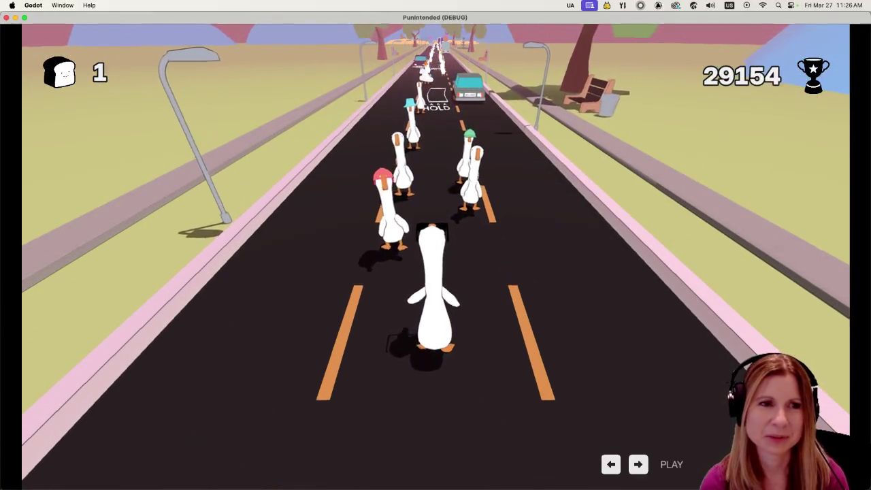
{"action": "key", "text": "space"}
{"action": "key", "text": "space"}
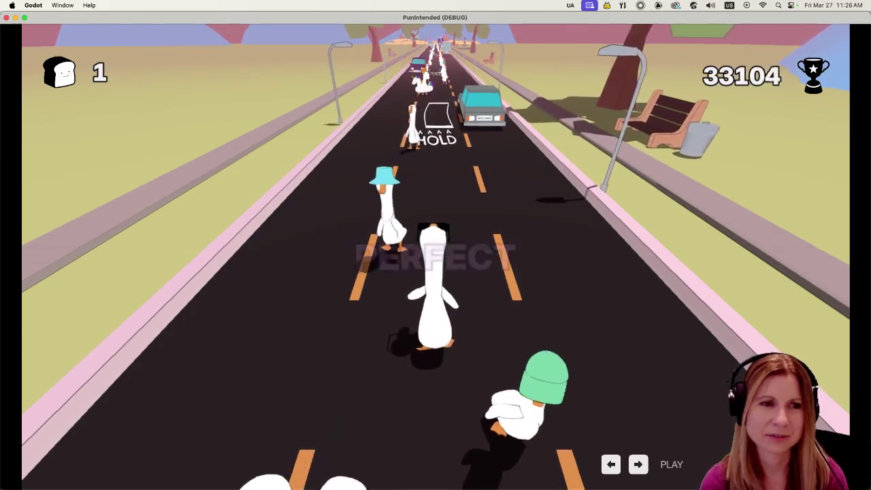
{"action": "key", "text": "space"}
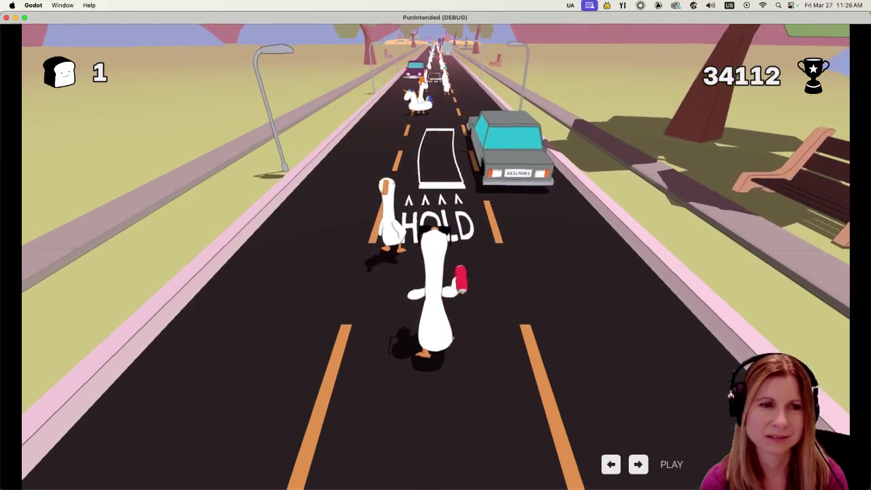
{"action": "key", "text": "space"}
{"action": "key", "text": "space"}
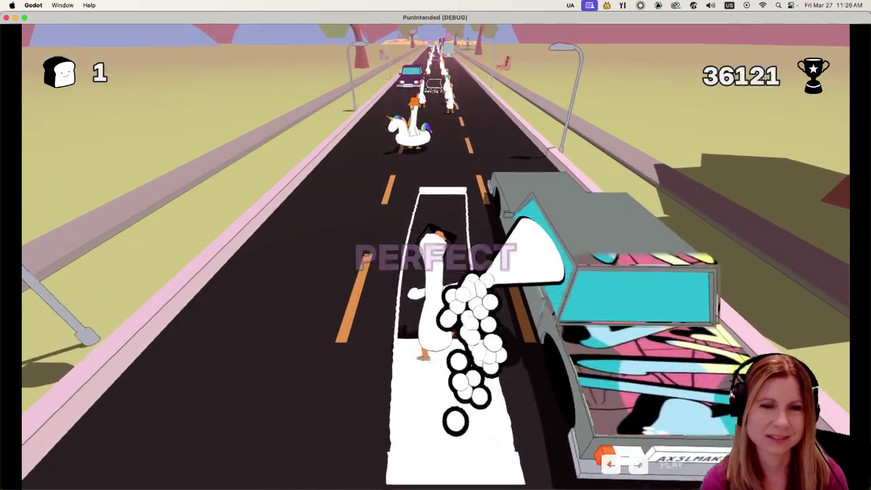
{"action": "key", "text": "space"}
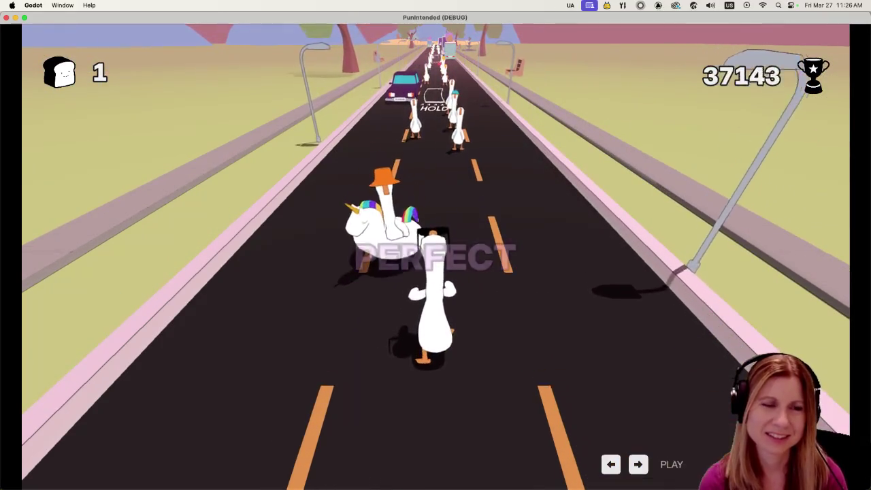
{"action": "key", "text": "space"}
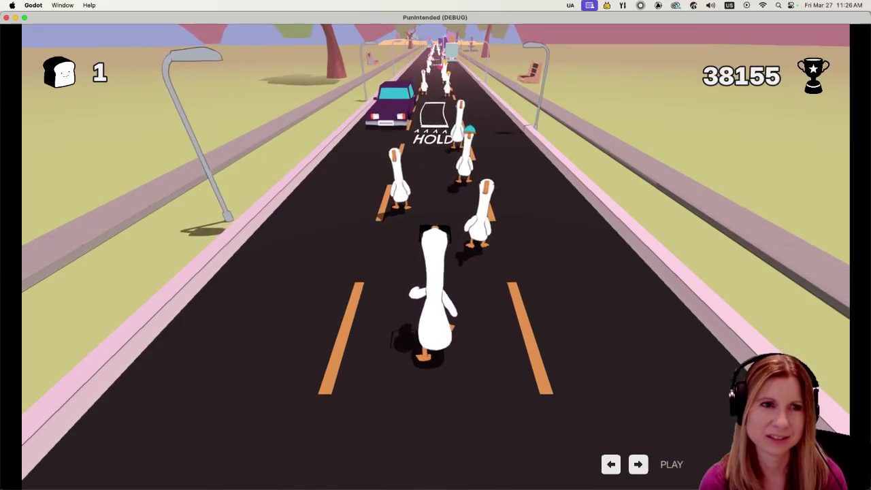
- Hit the remaining HOLD markers and beats, spraying the car and raising the score to 61320
{"action": "key", "text": "space"}
{"action": "key", "text": "space"}
{"action": "key", "text": "space"}
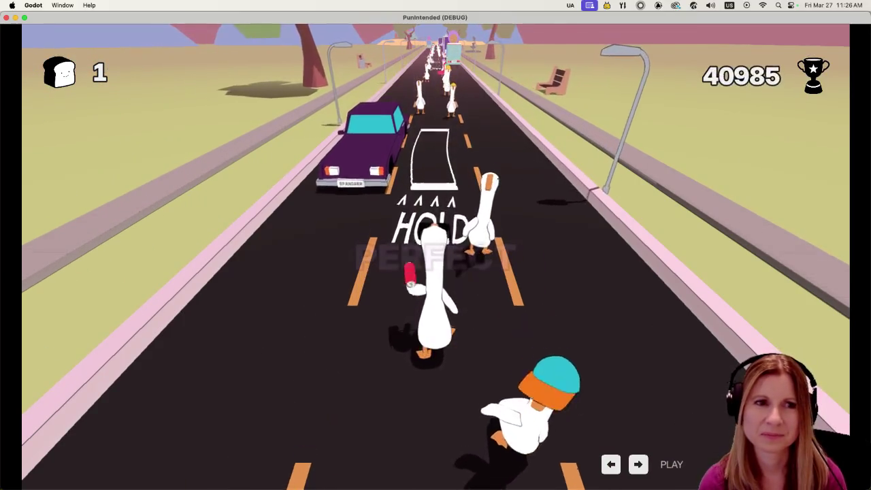
{"action": "key", "text": "space"}
{"action": "key", "text": "space"}
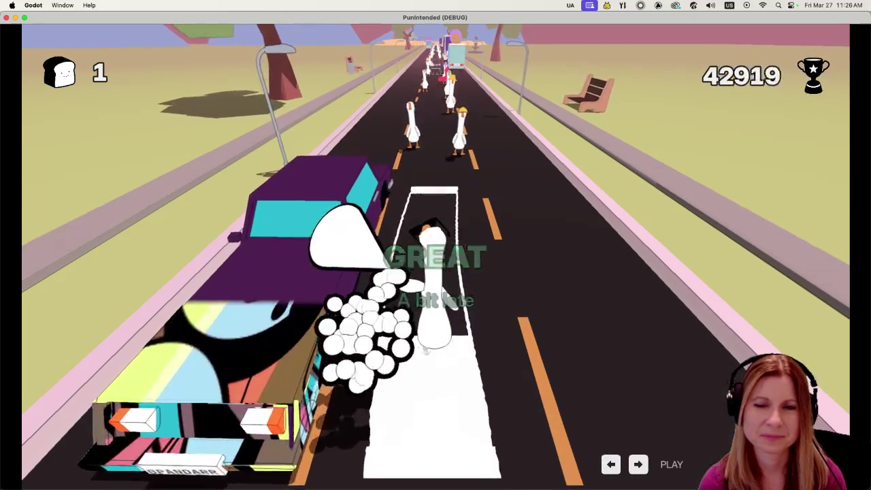
{"action": "key", "text": "space"}
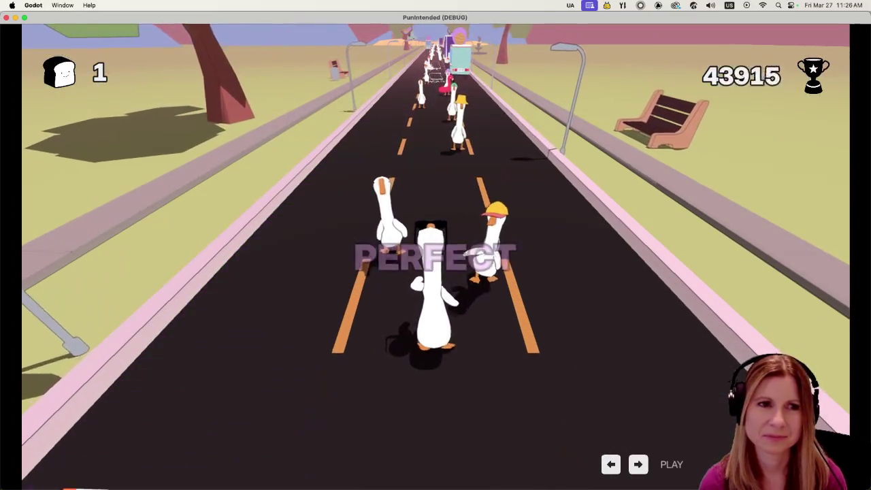
{"action": "key", "text": "space"}
{"action": "key", "text": "space"}
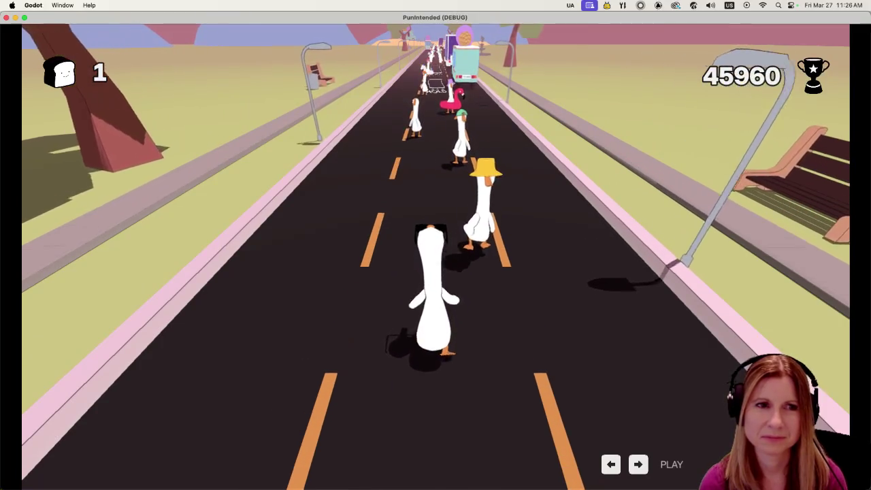
{"action": "key", "text": "space"}
{"action": "key", "text": "space"}
{"action": "key", "text": "space"}
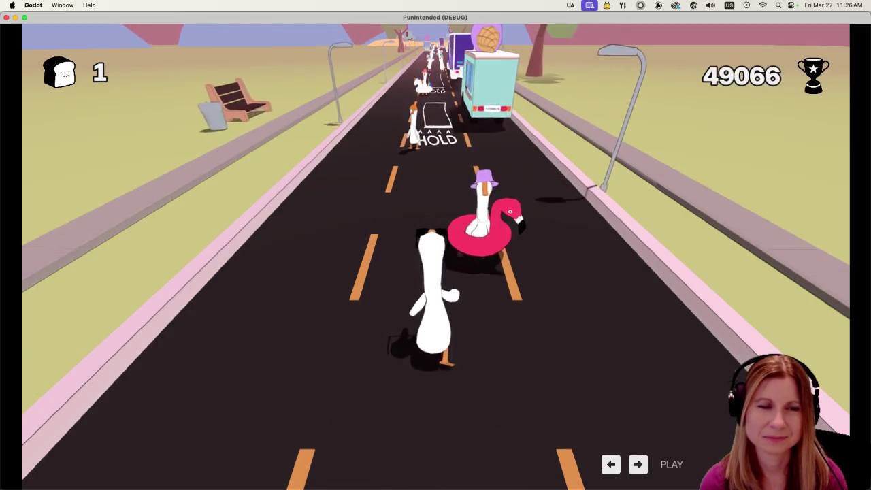
{"action": "key", "text": "space"}
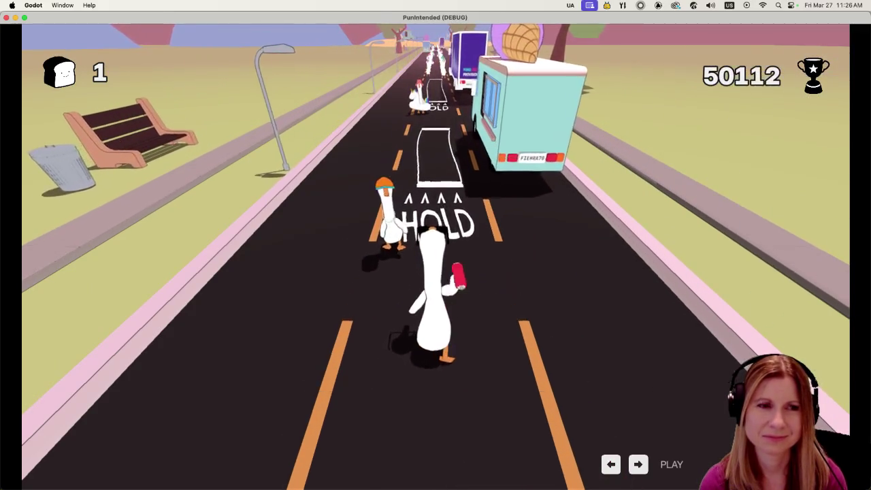
{"action": "key", "text": "space"}
{"action": "key", "text": "space"}
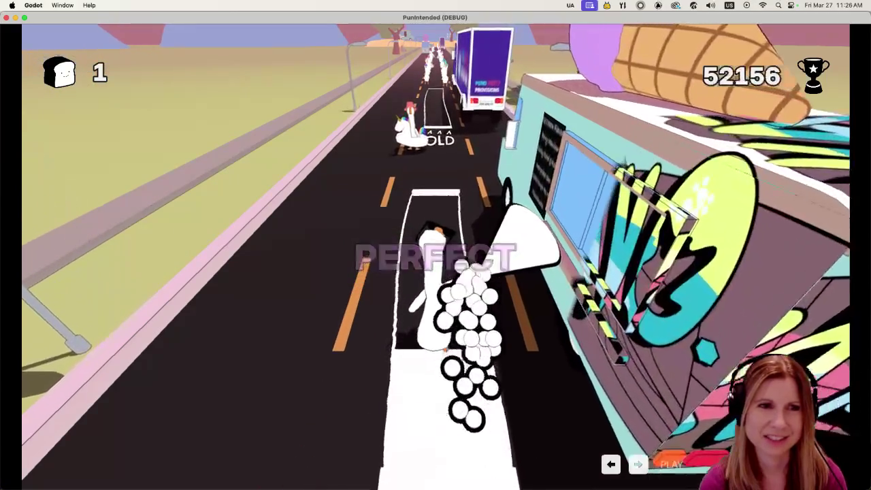
{"action": "key", "text": "space"}
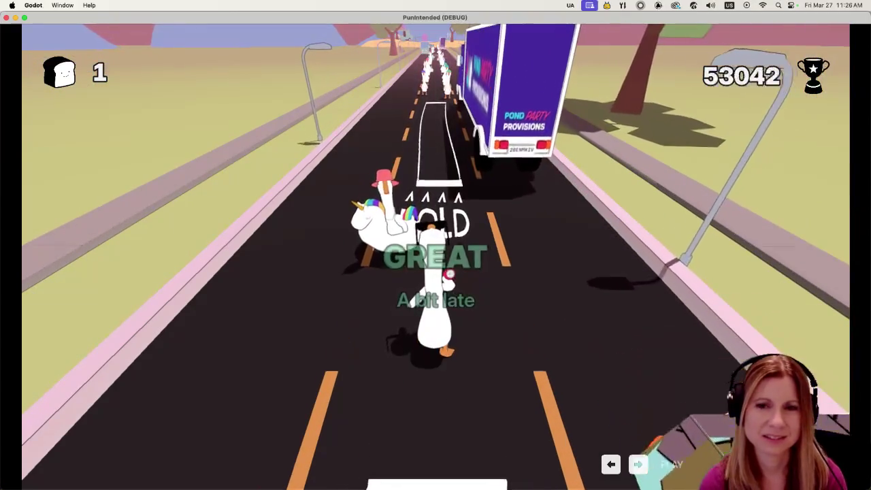
{"action": "key", "text": "space"}
{"action": "key", "text": "space"}
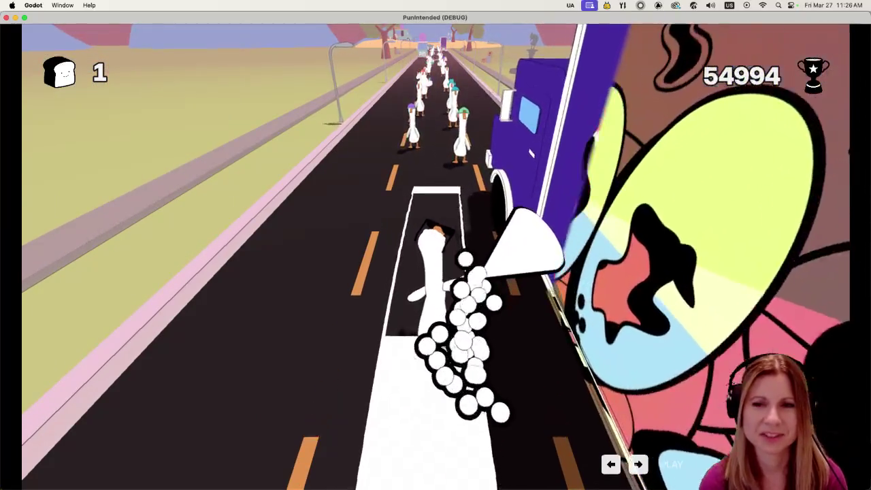
{"action": "key", "text": "space"}
{"action": "key", "text": "space"}
{"action": "key", "text": "space"}
{"action": "key", "text": "space"}
{"action": "key", "text": "space"}
{"action": "key", "text": "space"}
{"action": "key", "text": "space"}
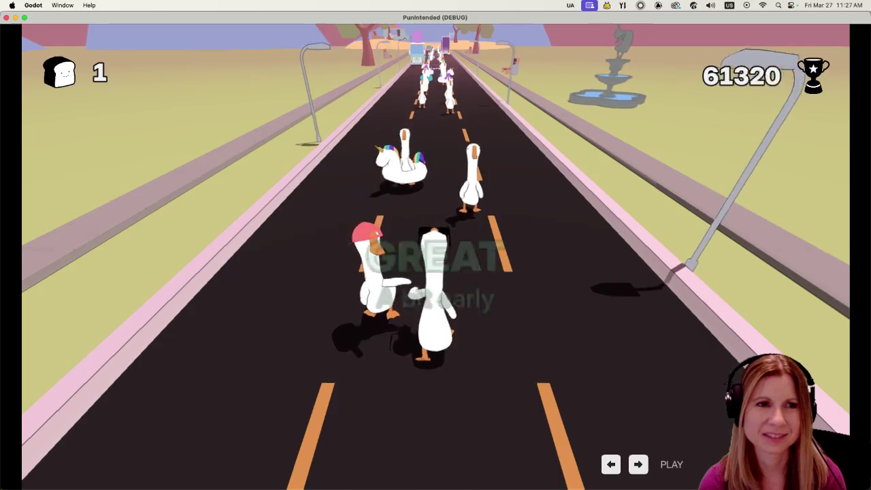
{"action": "key", "text": "space"}
{"action": "key", "text": "space"}
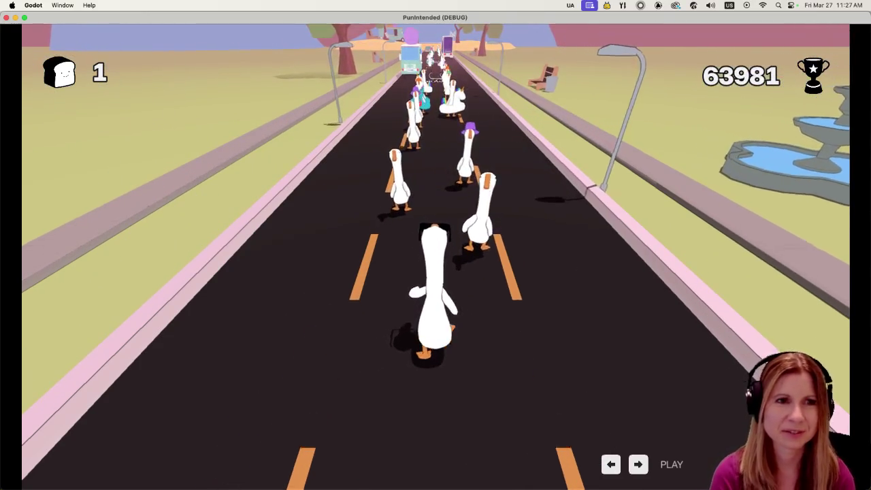
- Hit the beats past the geese and truck for PERFECT ratings
{"action": "key", "text": "space"}
{"action": "key", "text": "space"}
{"action": "key", "text": "space"}
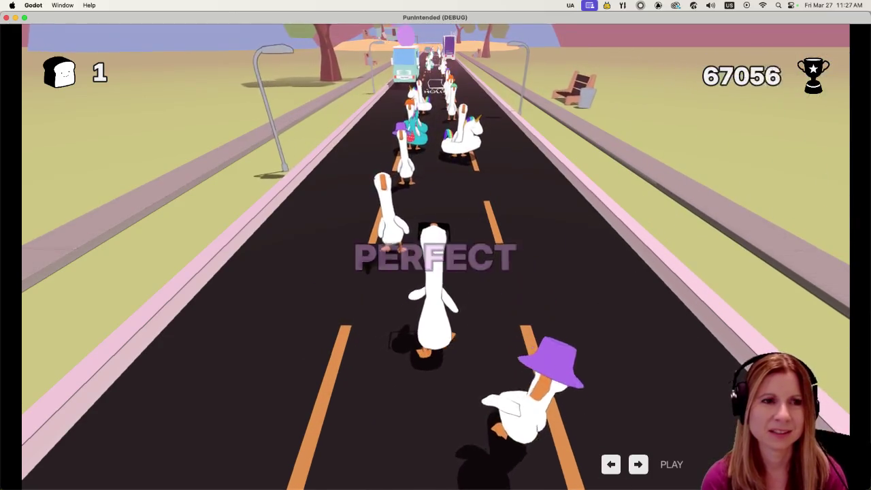
{"action": "key", "text": "space"}
{"action": "key", "text": "space"}
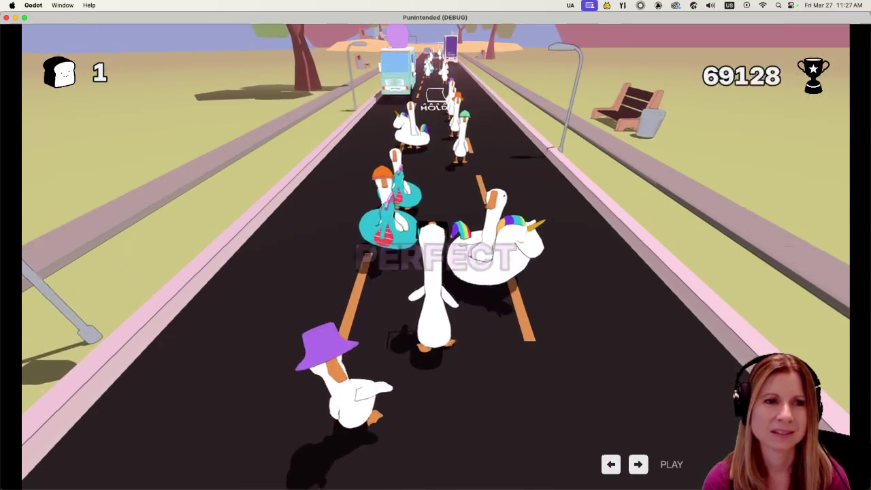
{"action": "key", "text": "space"}
{"action": "key", "text": "space"}
{"action": "key", "text": "space"}
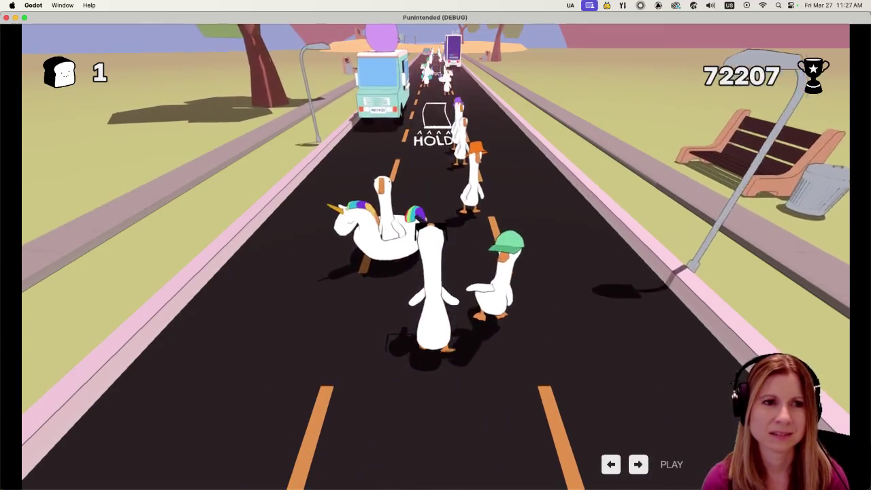
{"action": "key", "text": "space"}
{"action": "key", "text": "space"}
{"action": "key", "text": "space"}
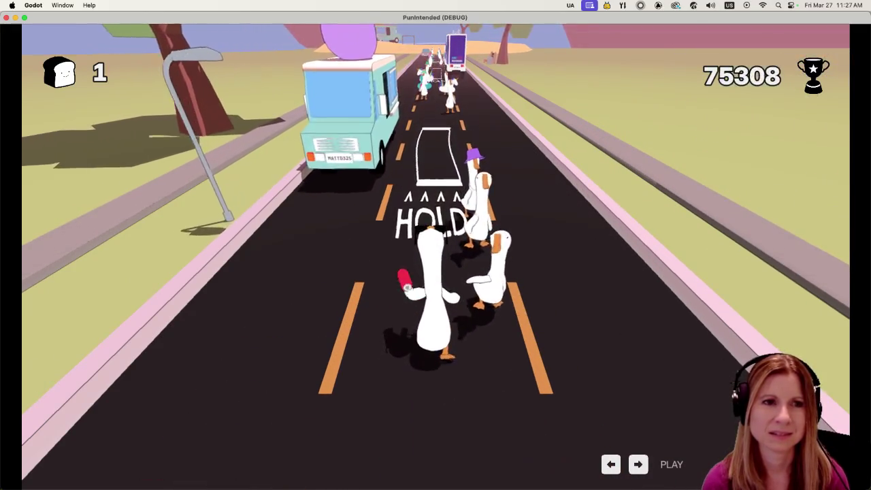
{"action": "key", "text": "space"}
{"action": "key", "text": "space"}
{"action": "key", "text": "space"}
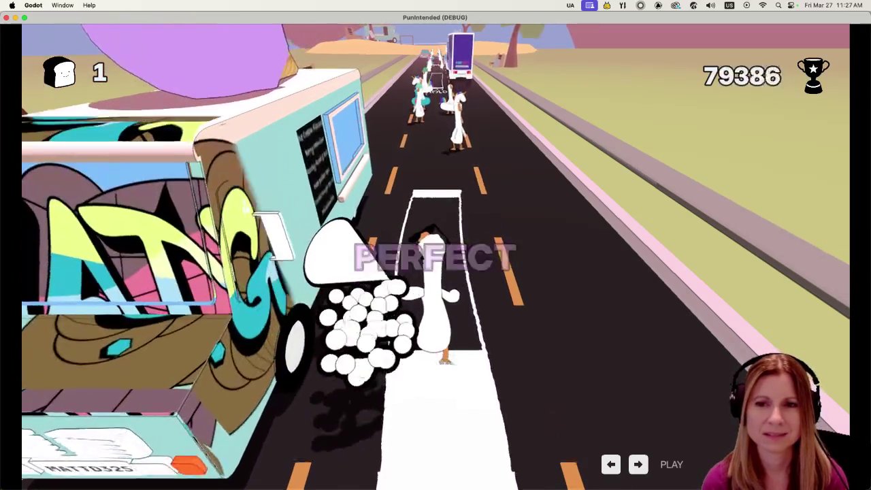
{"action": "key", "text": "space"}
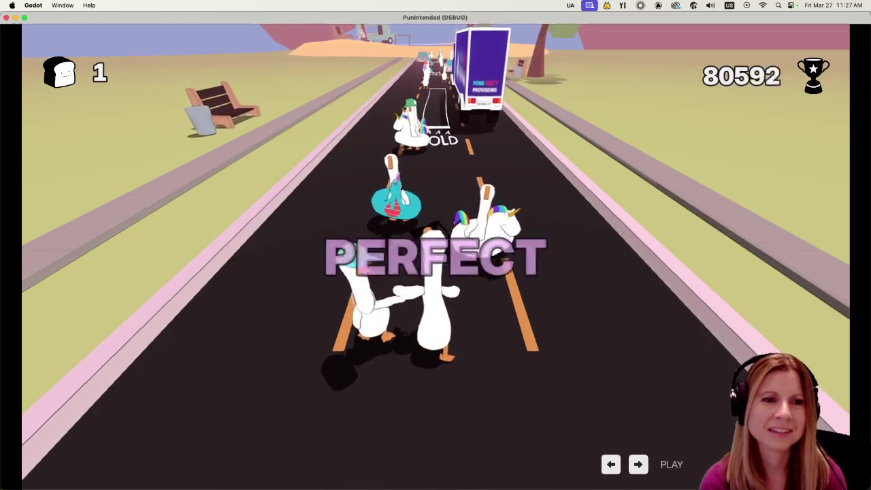
{"action": "key", "text": "space"}
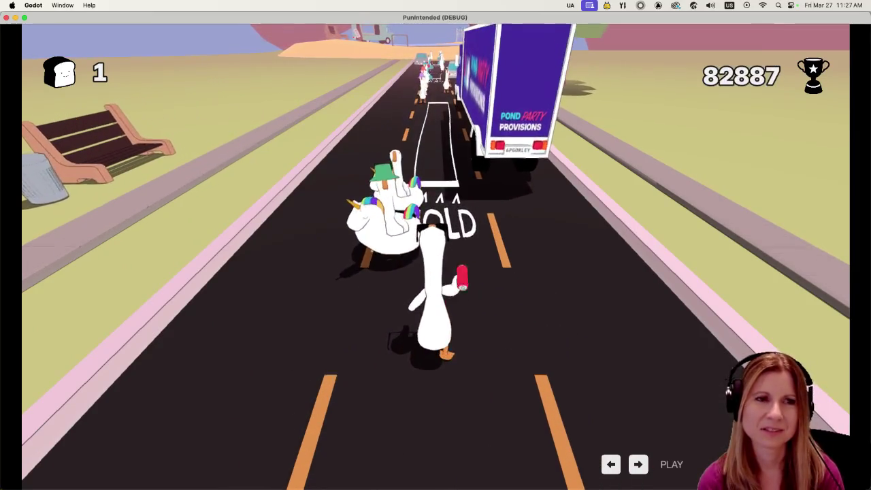
- Hold through the white HOLD lanes to spray the cars, finishing the level at 104,057 points
{"action": "key", "text": "space"}
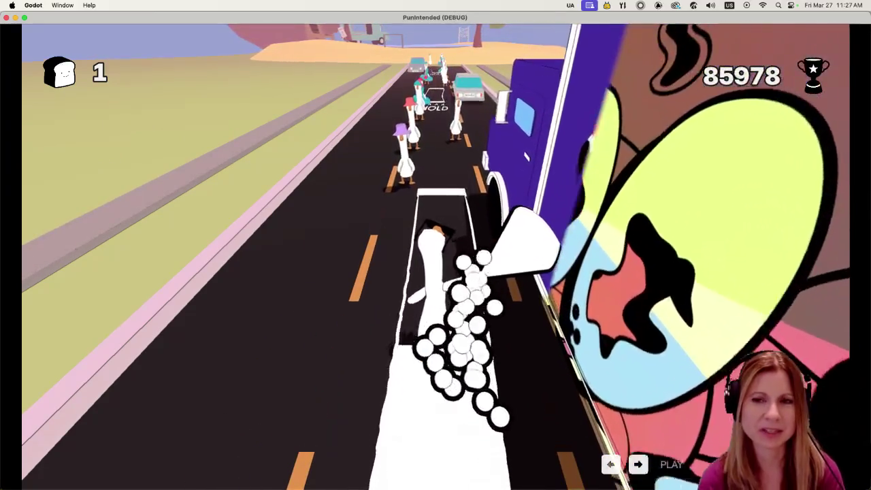
{"action": "key", "text": "space"}
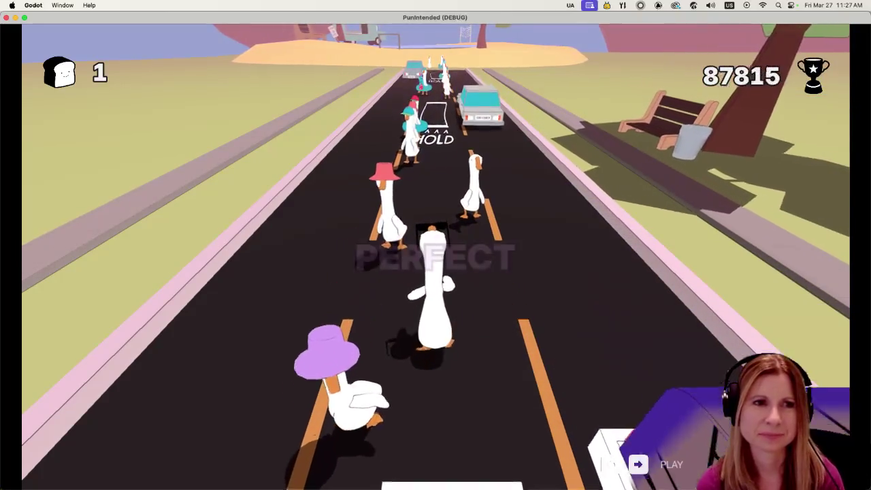
{"action": "key", "text": "space"}
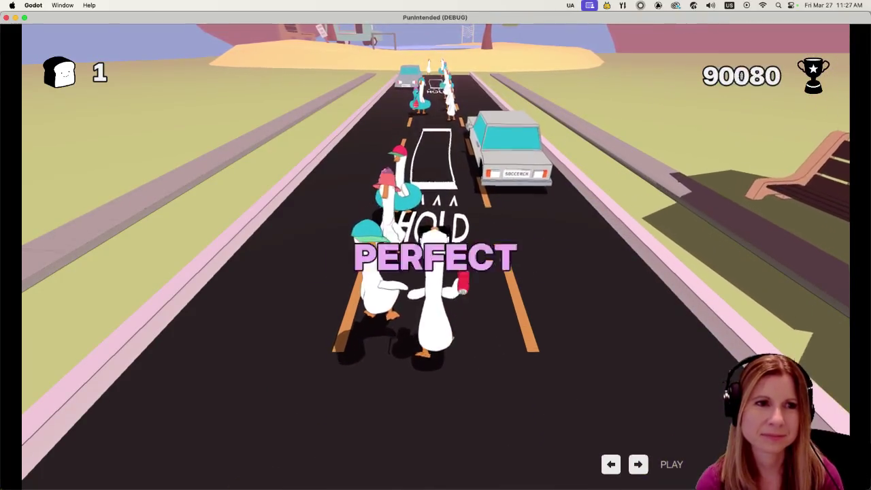
{"action": "key", "text": "space"}
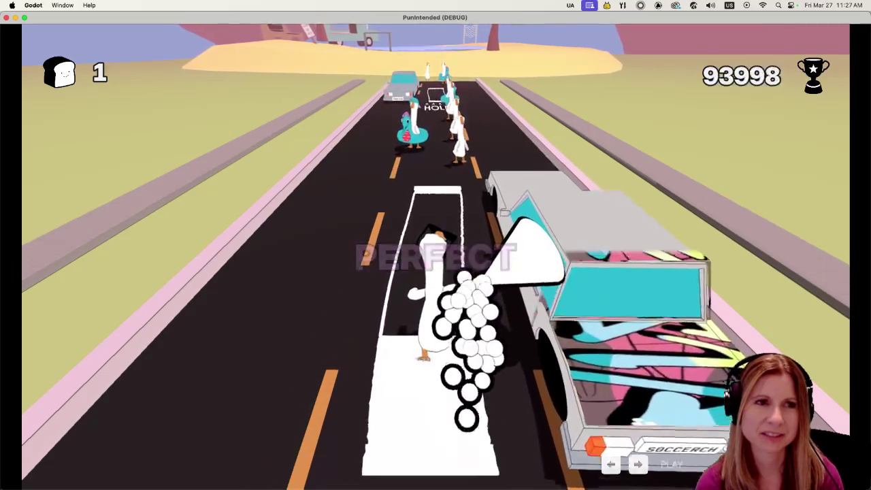
{"action": "key", "text": "space"}
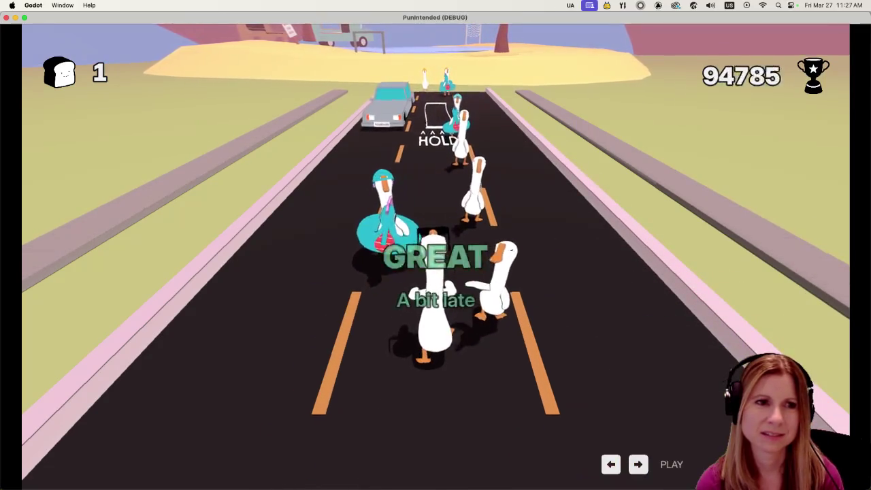
{"action": "key", "text": "space"}
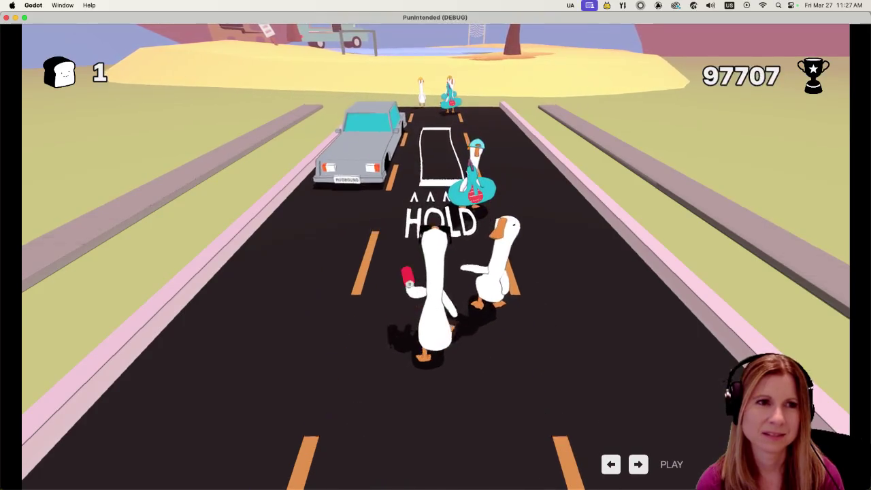
{"action": "key", "text": "space"}
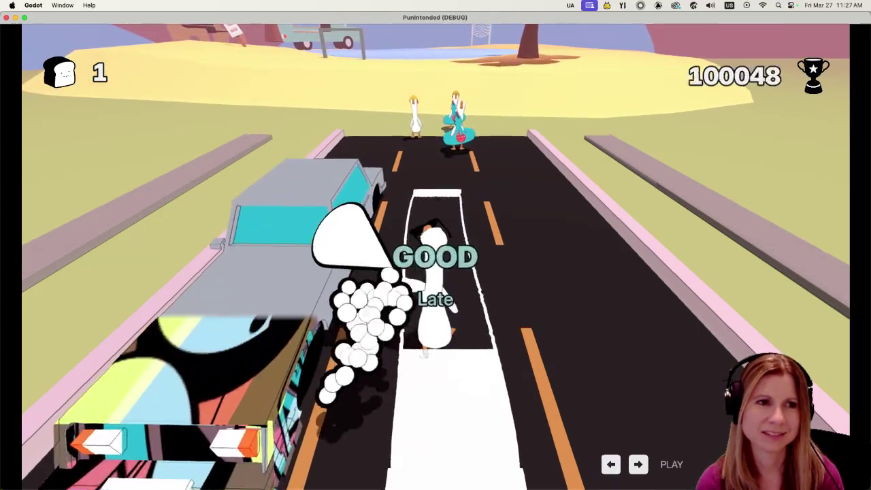
{"action": "key", "text": "space"}
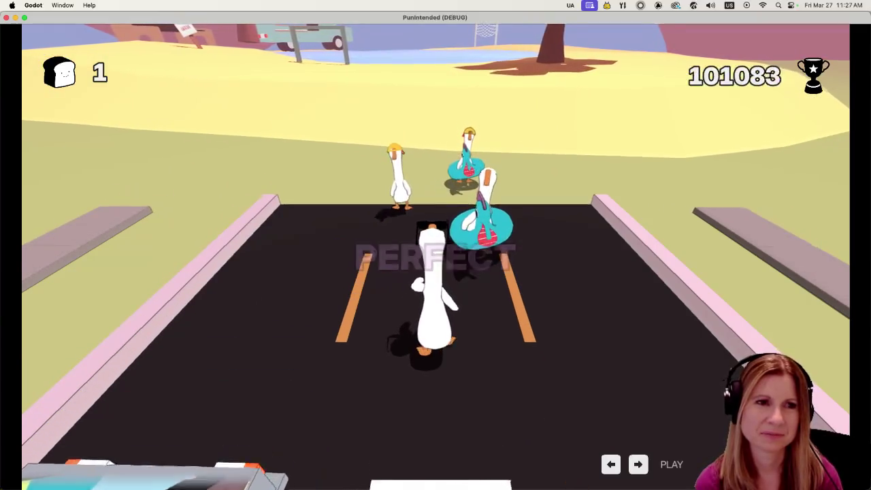
{"action": "key", "text": "space"}
{"action": "key", "text": "space"}
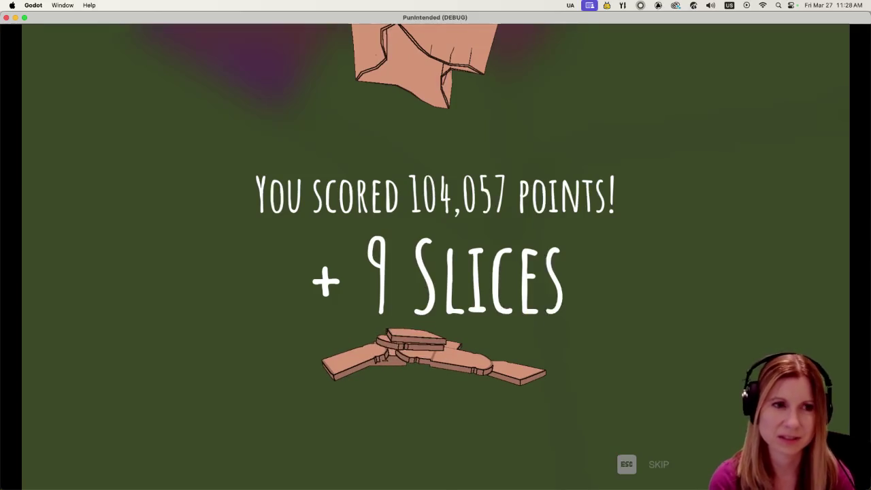
- Dismiss the score screen, browse the albums in the Store, and return to the shop
{"action": "key", "text": "Escape"}
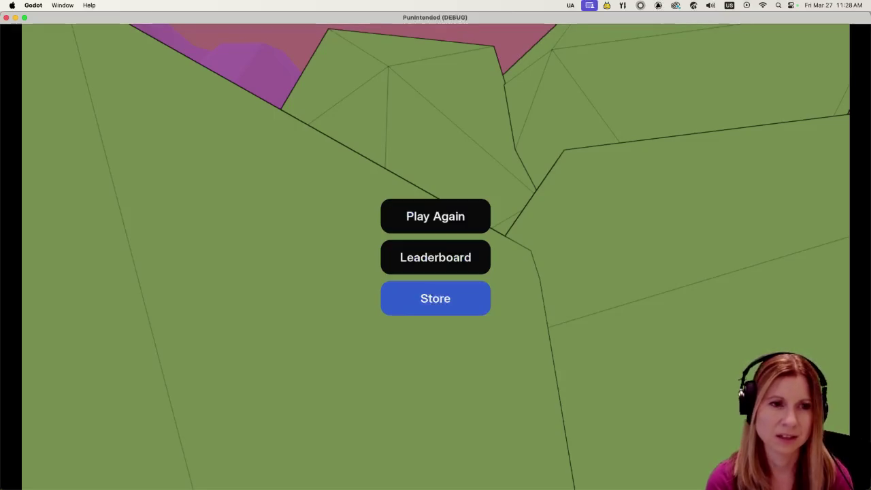
{"action": "key", "text": "Return"}
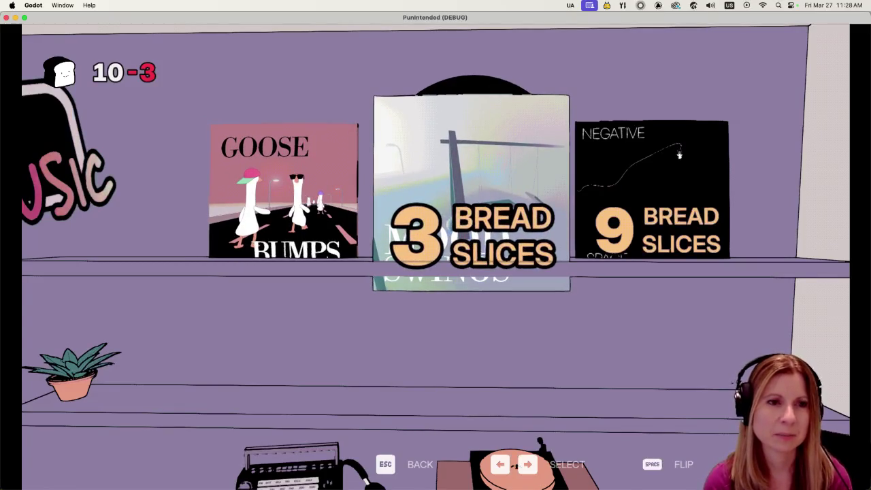
{"action": "key", "text": "Left"}
{"action": "key", "text": "Right"}
{"action": "key", "text": "Right"}
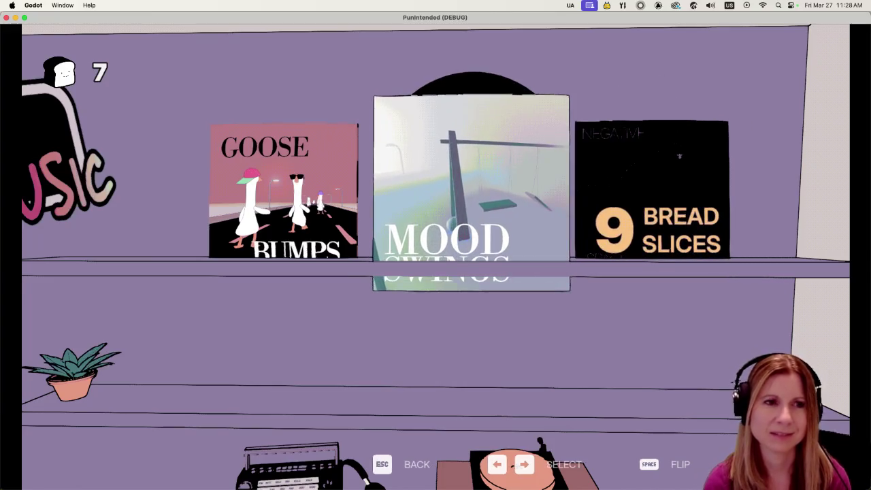
{"action": "key", "text": "Left"}
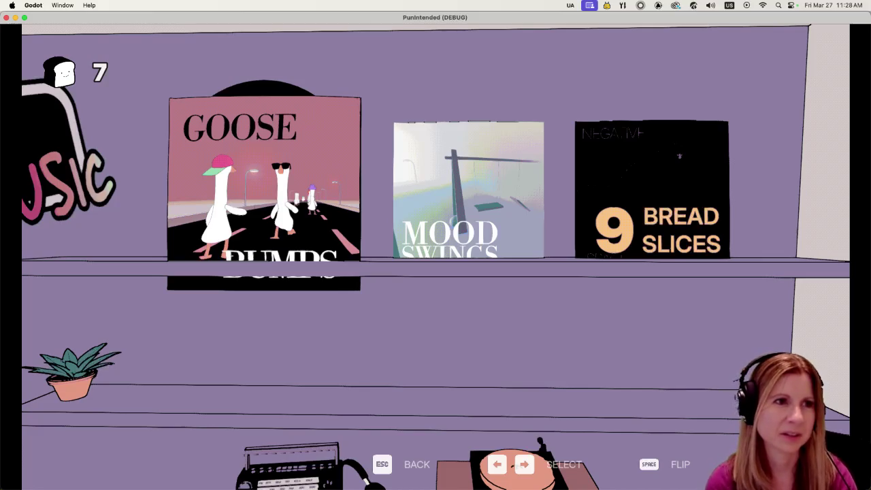
{"action": "key", "text": "Escape"}
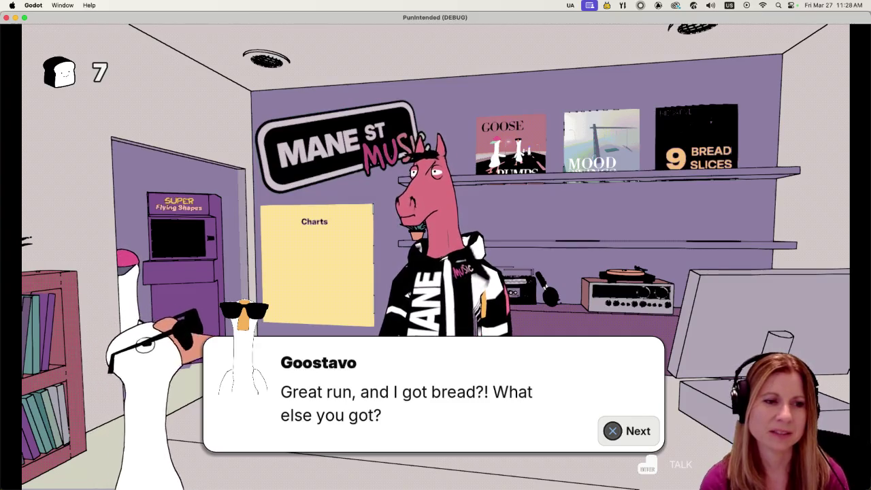
- Go through the first exchange between Charlie and Goostavo until it closes
{"action": "key", "text": "space"}
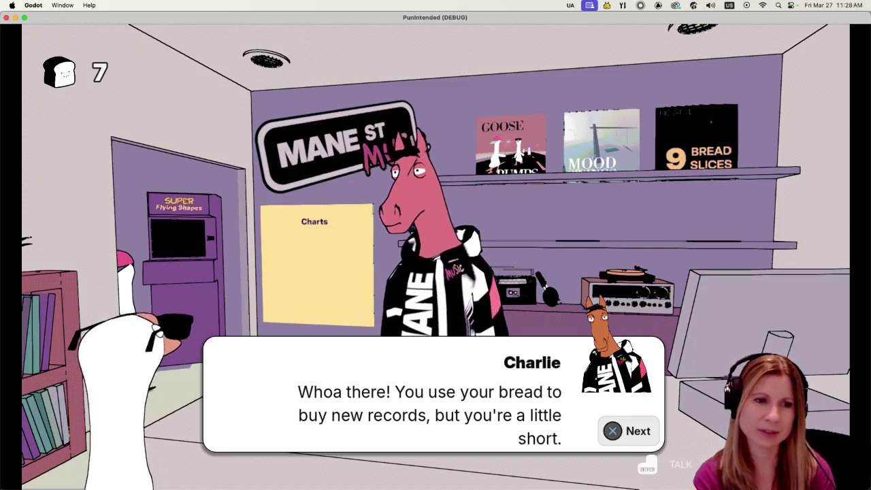
{"action": "key", "text": "space"}
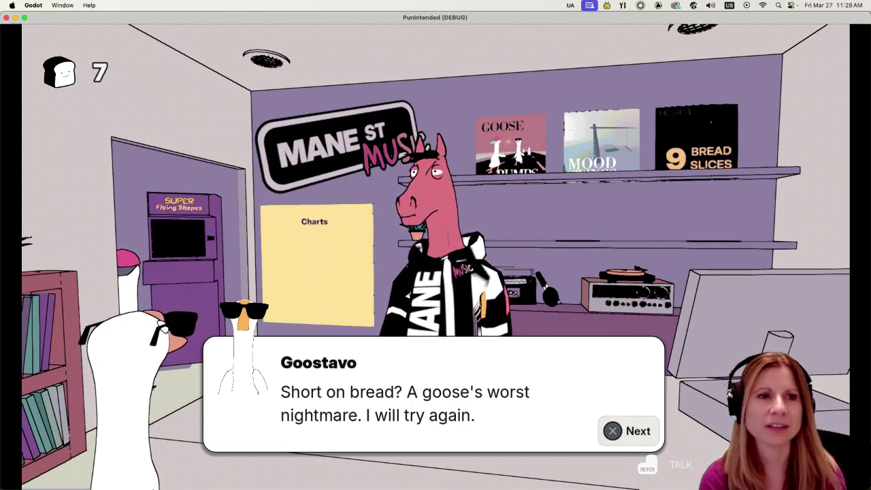
{"action": "key", "text": "space"}
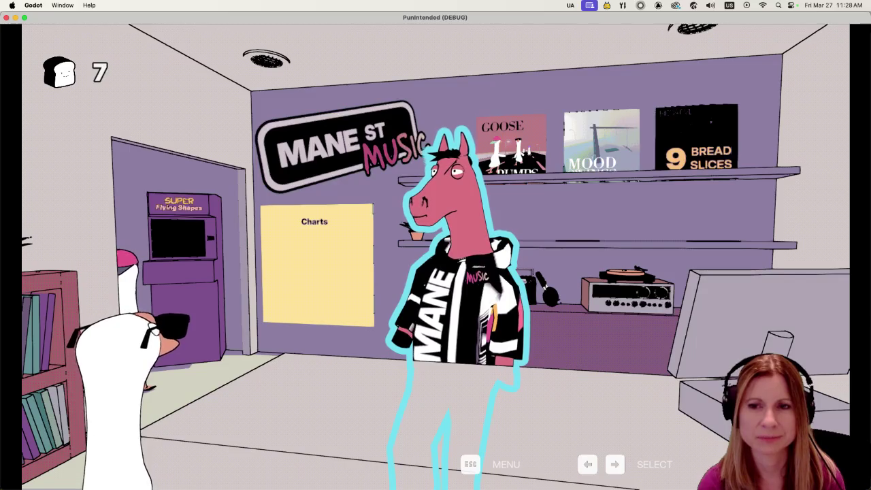
- Talk to Charlie again and go through the deal conversation until his refusal
{"action": "key", "text": "Return"}
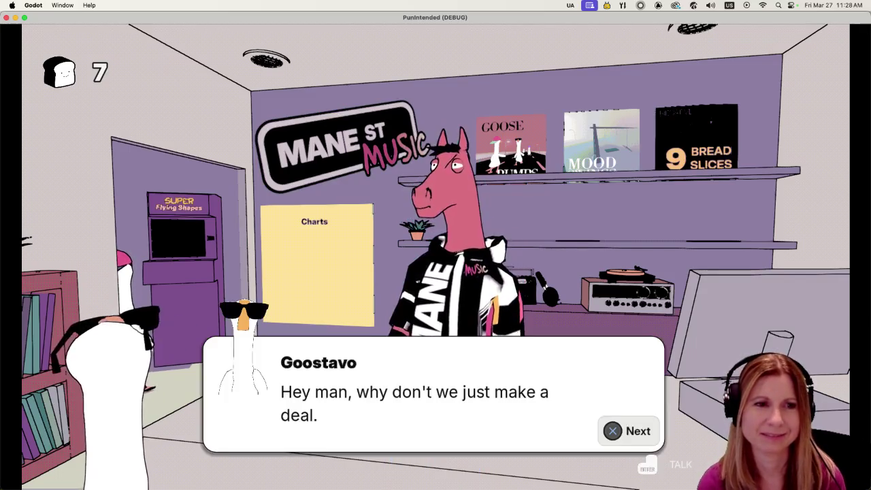
{"action": "key", "text": "Return"}
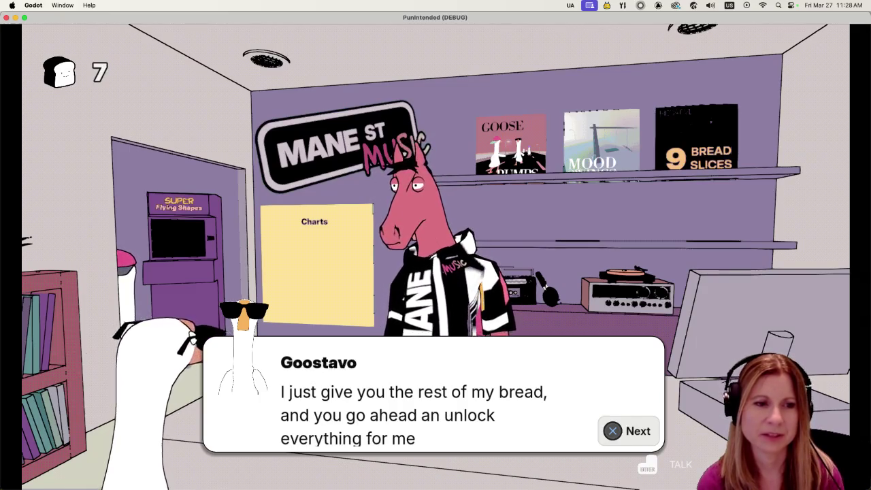
{"action": "key", "text": "Return"}
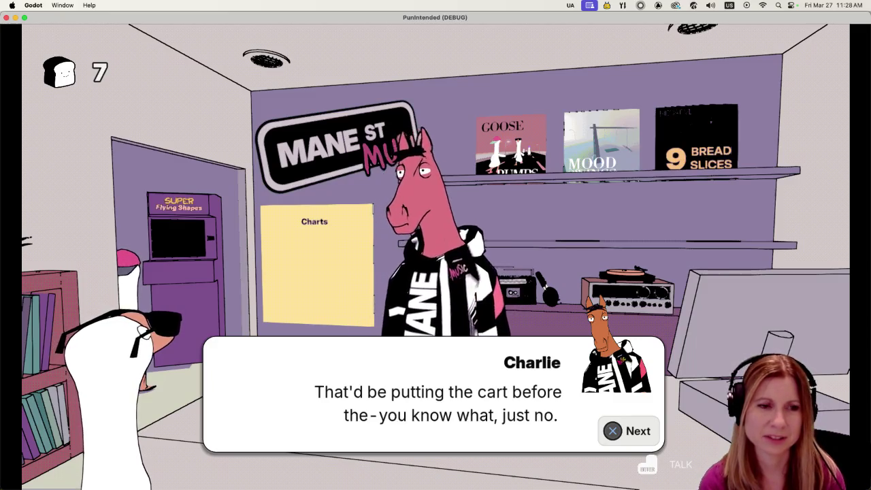
{"action": "key", "text": "Return"}
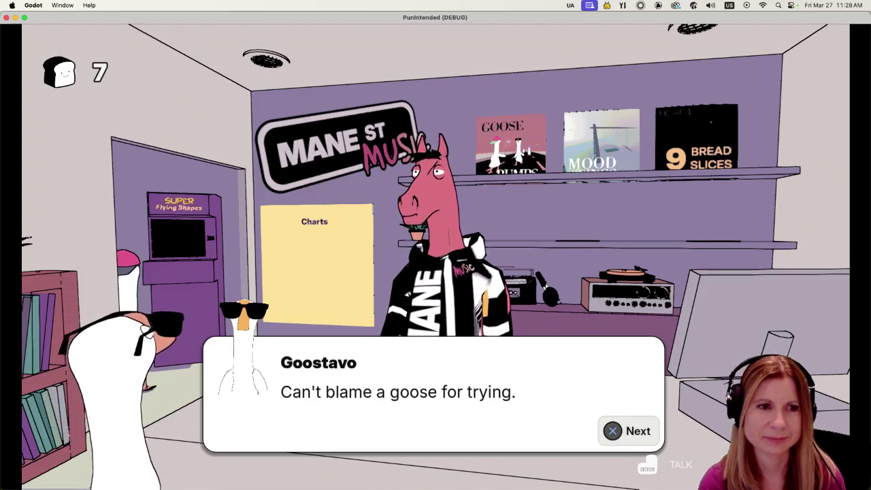
{"action": "key", "text": "Return"}
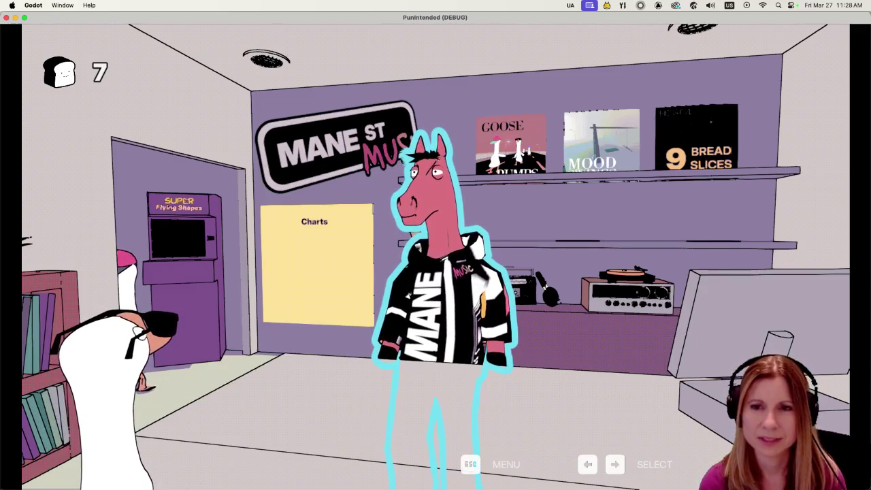
- Finish a third round of small talk with Charlie, then highlight the album covers
{"action": "key", "text": "Return"}
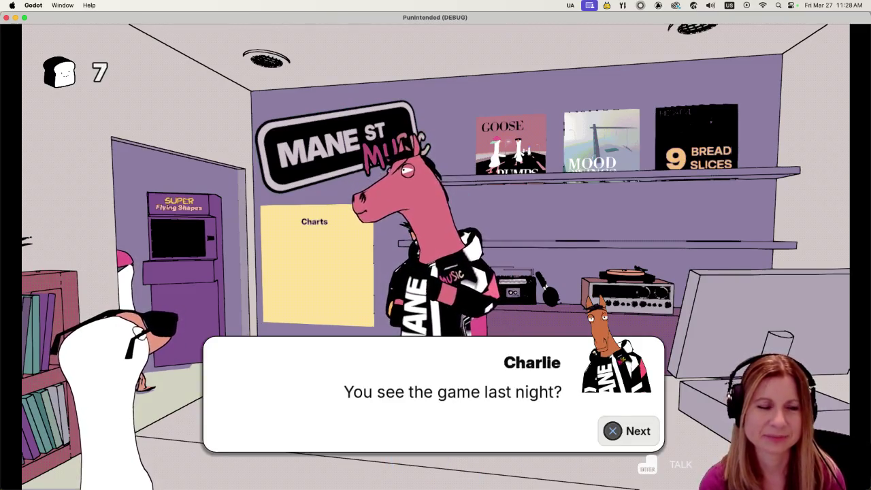
{"action": "key", "text": "Return"}
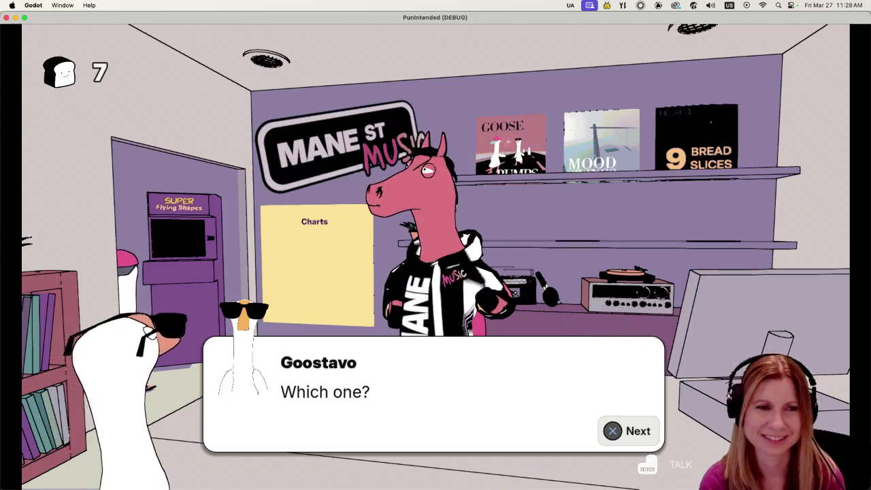
{"action": "key", "text": "Return"}
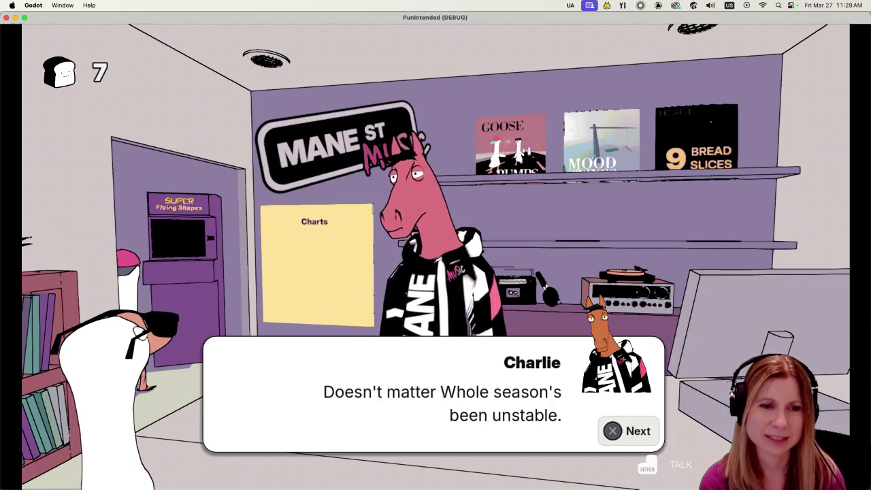
{"action": "key", "text": "Return"}
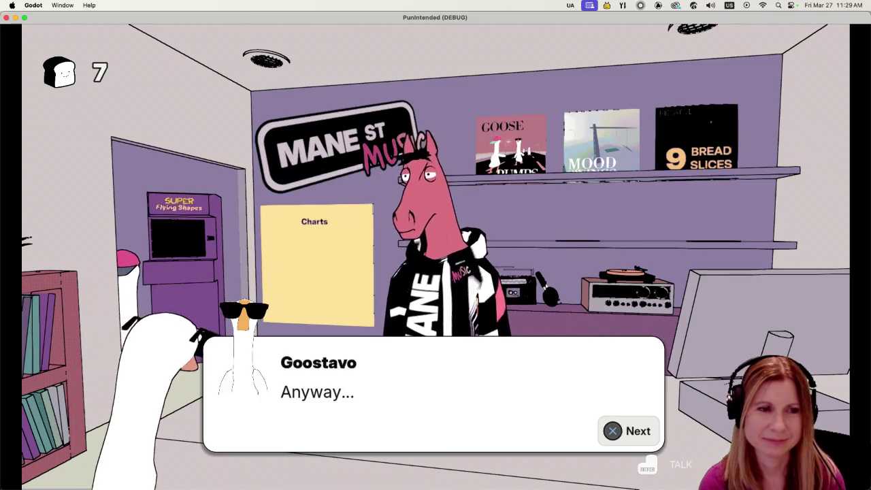
{"action": "key", "text": "Return"}
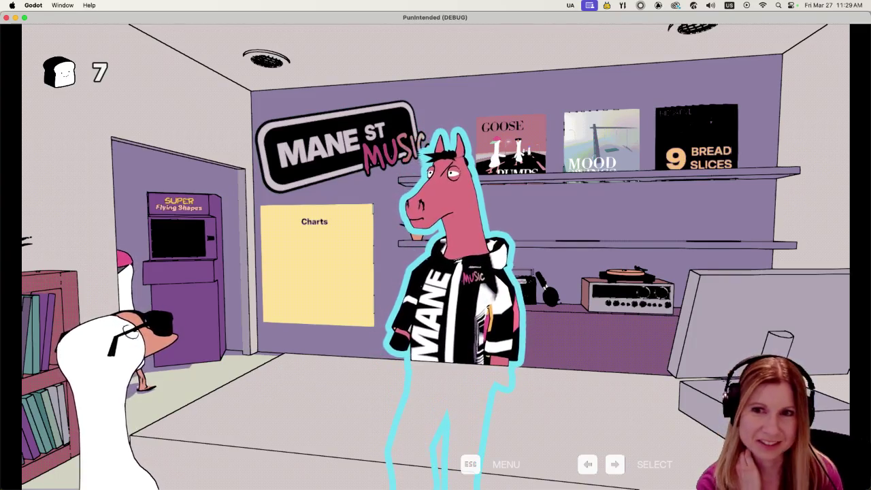
{"action": "key", "text": "Right"}
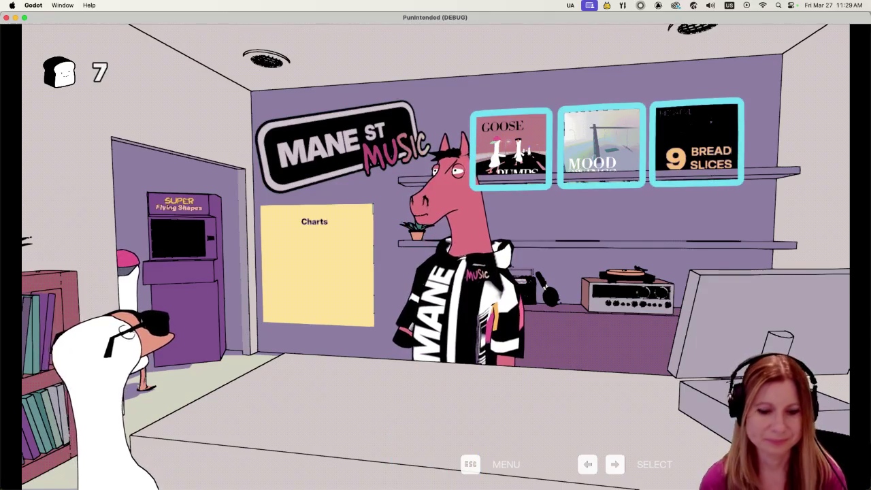
- Choose the Mood Swings album from the shelf, then open and dismiss the feedback form
{"action": "key", "text": "Return"}
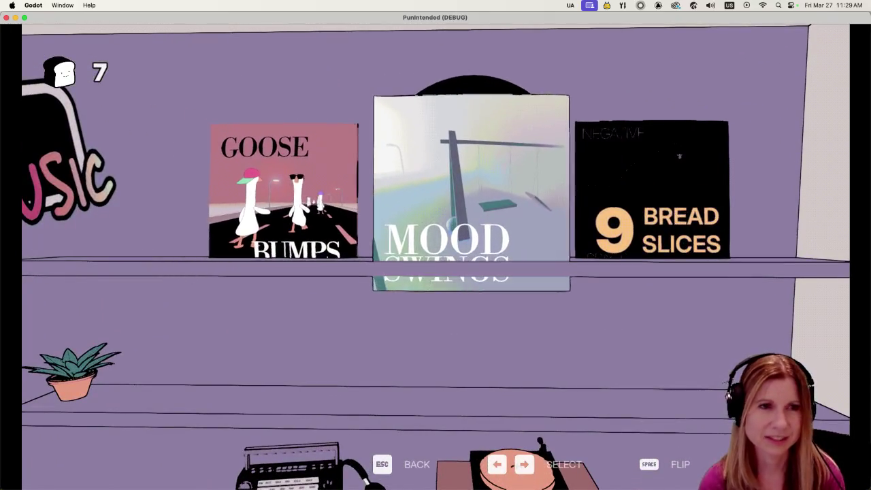
{"action": "key", "text": "Return"}
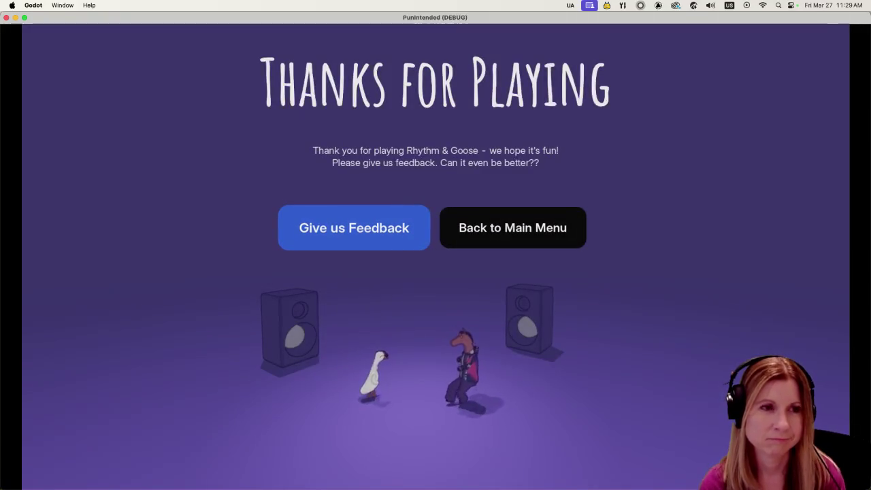
{"action": "key", "text": "Return"}
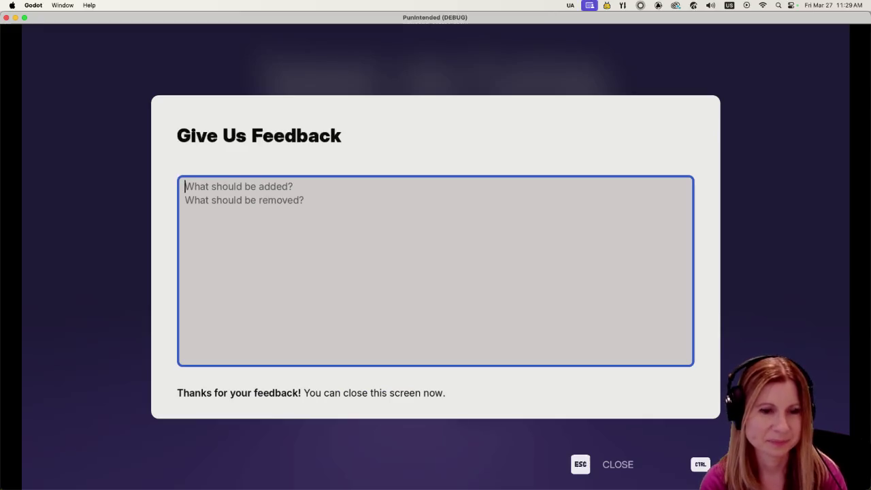
{"action": "key", "text": "Escape"}
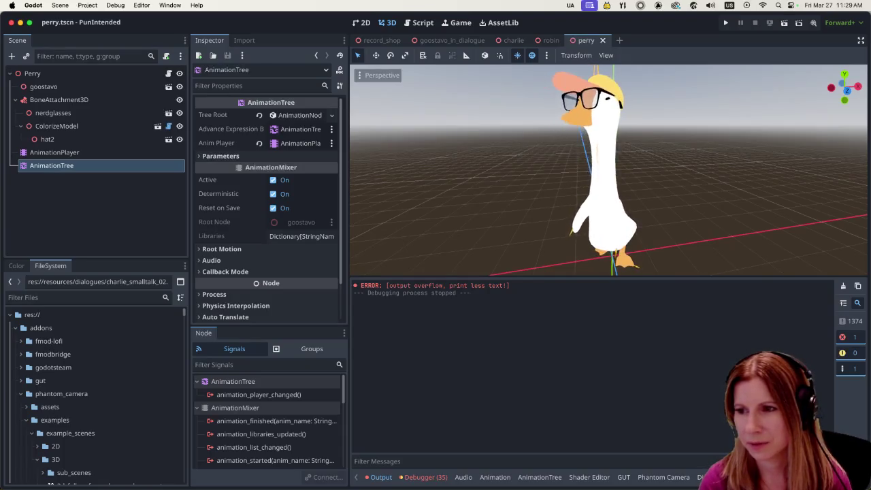
- Switch to Blender, close the chain.blend window, deselect everything and orbit above the ring
{"action": "key", "text": "super+Tab"}
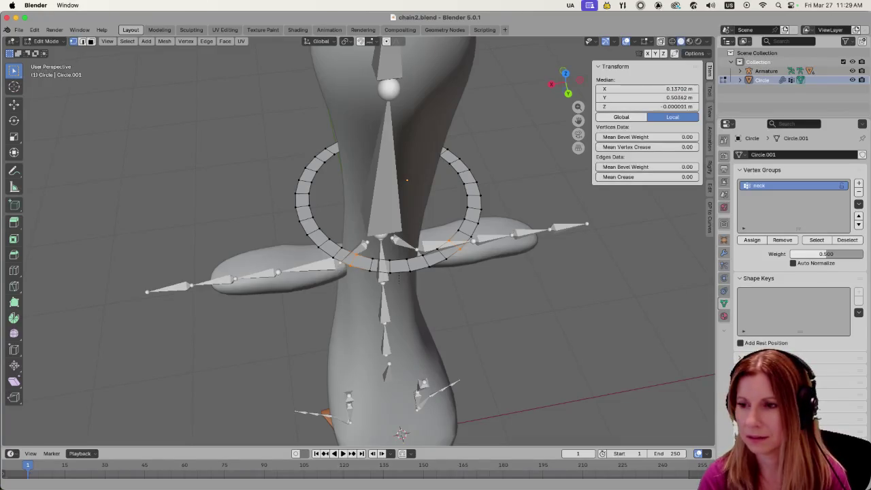
{"action": "key", "text": "super+Tab"}
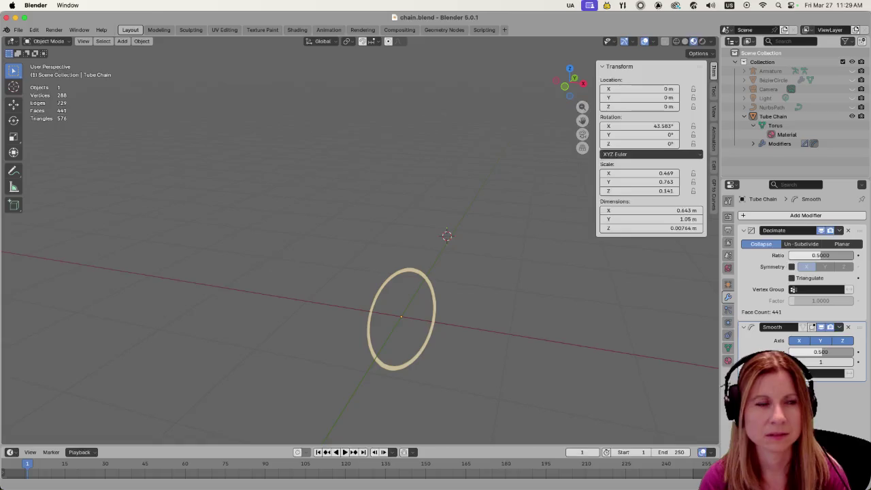
{"action": "left_click", "coordinate": [6, 19]}
{"action": "left_click", "coordinate": [579, 306]}
{"action": "middle_click_drag", "start_coordinate": [479, 307], "coordinate": [463, 282]}
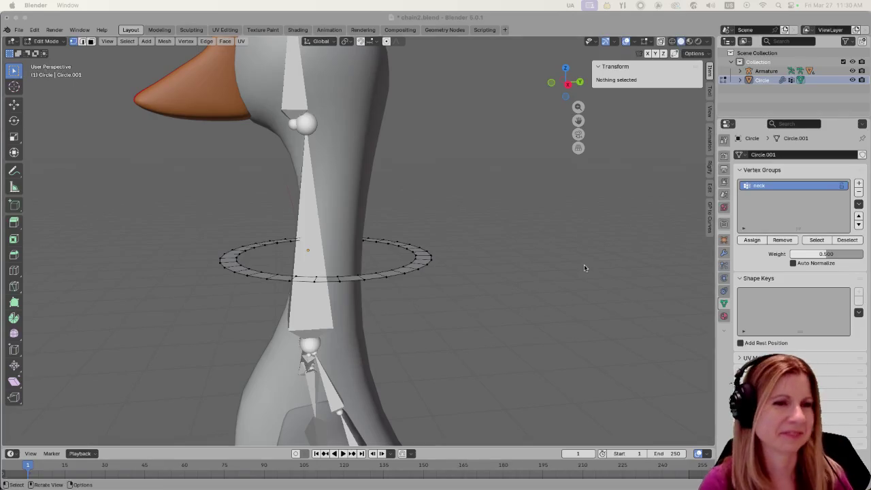
- Select all ring vertices, inspect them from above and the side, then clear the selection
{"action": "key", "text": "a"}
{"action": "middle_click_drag", "start_coordinate": [488, 300], "coordinate": [508, 330]}
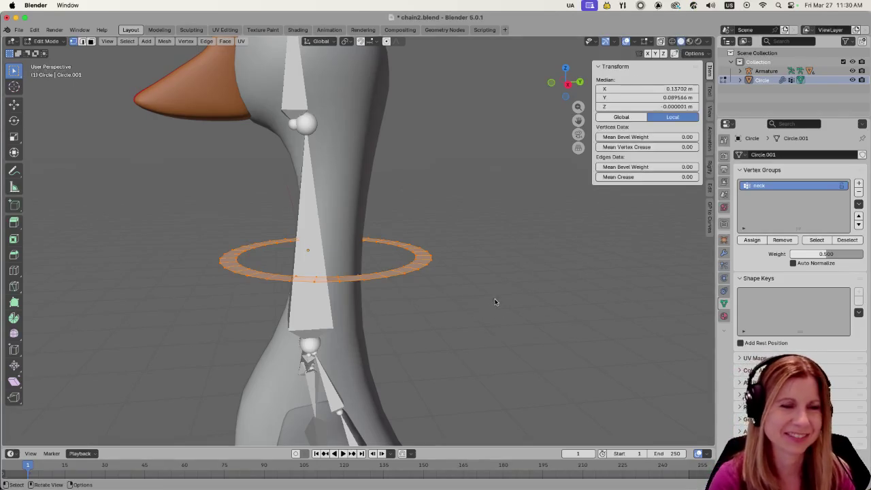
{"action": "mouse_move", "coordinate": [551, 366]}
{"action": "middle_mouse_down"}
{"action": "mouse_move", "coordinate": [552, 331]}
{"action": "mouse_move", "coordinate": [531, 349]}
{"action": "mouse_move", "coordinate": [545, 352]}
{"action": "mouse_move", "coordinate": [562, 334]}
{"action": "middle_mouse_up"}
{"action": "left_click", "coordinate": [490, 243]}
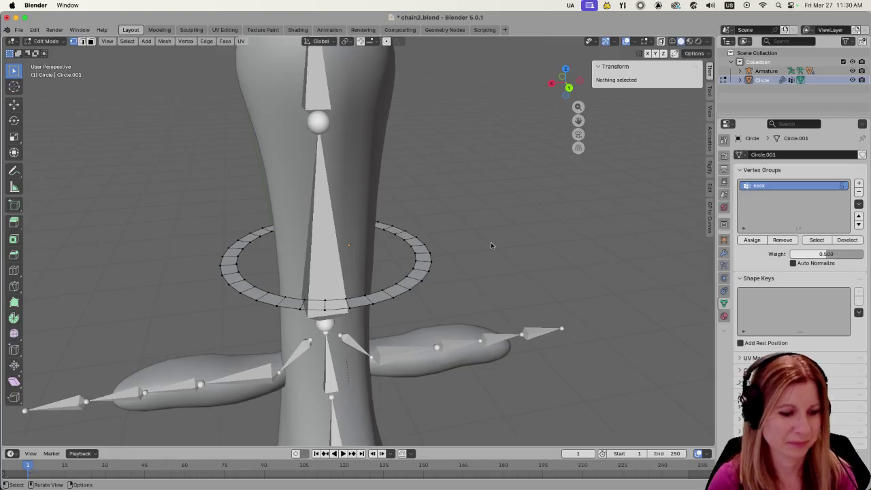
{"action": "key", "text": "Tab"}
{"action": "key", "text": "Tab"}
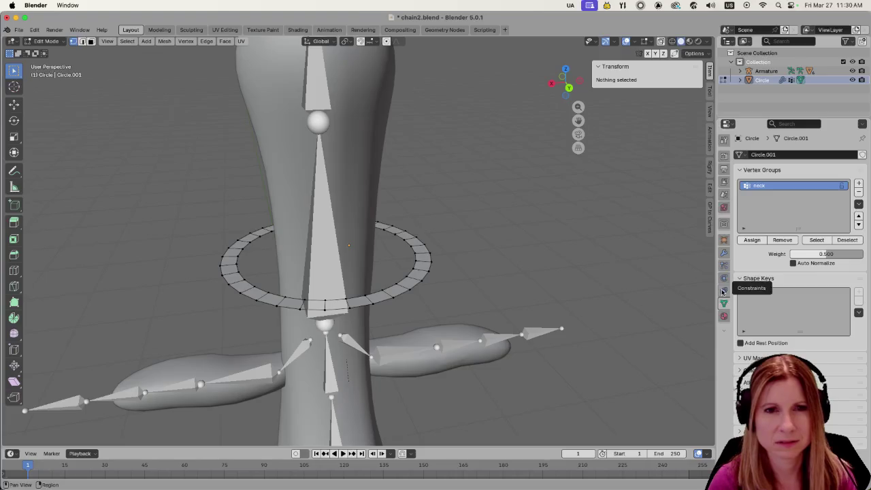
- Select the neck group's vertices, add another ring vertex, and assign them to neck
{"action": "left_click", "coordinate": [815, 244]}
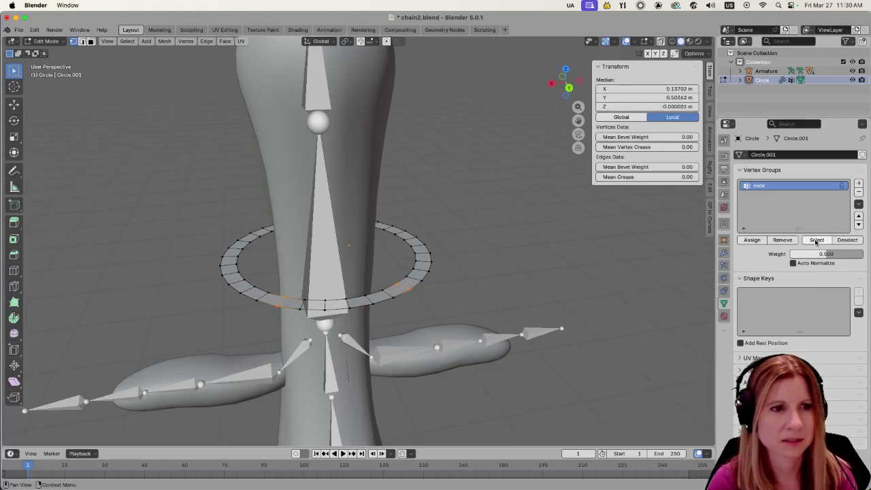
{"action": "middle_click_drag", "start_coordinate": [462, 346], "coordinate": [354, 320]}
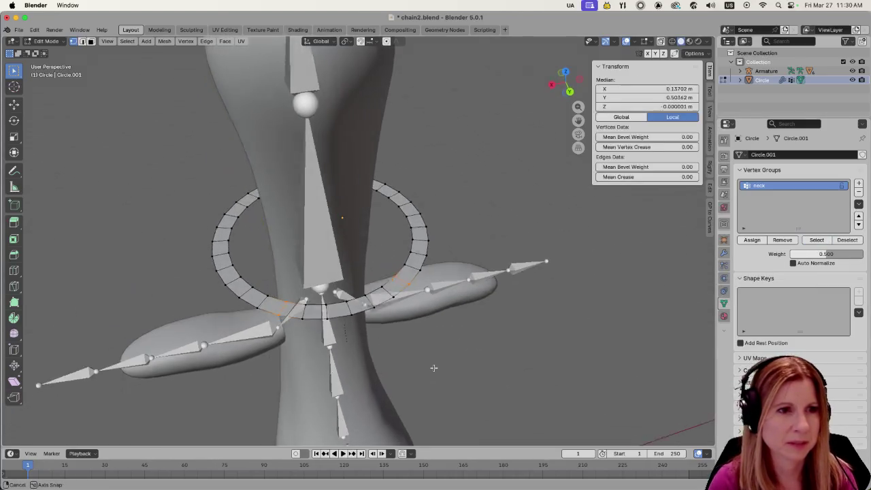
{"action": "left_click", "coordinate": [347, 299], "text": "shift"}
{"action": "mouse_move", "coordinate": [346, 300]}
{"action": "middle_mouse_down"}
{"action": "mouse_move", "coordinate": [532, 327]}
{"action": "mouse_move", "coordinate": [474, 327]}
{"action": "middle_mouse_up"}
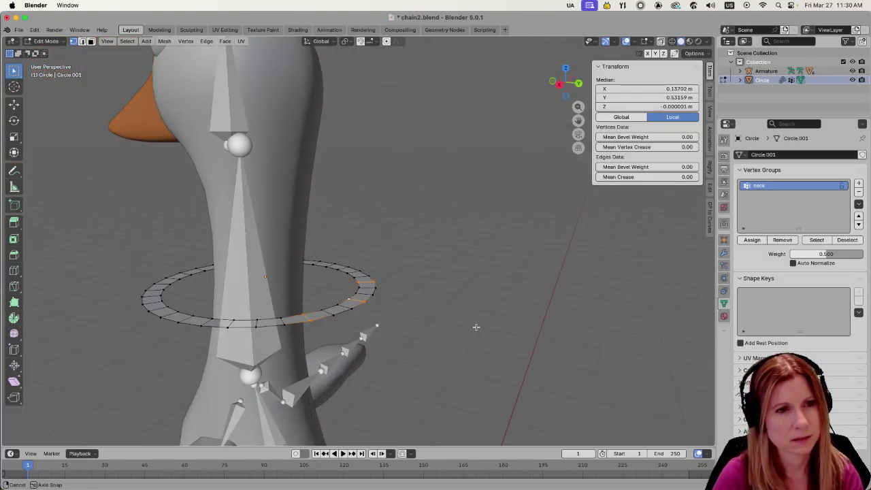
{"action": "left_click", "coordinate": [752, 240]}
- Return to Object Mode and play the cloth simulation to watch the ring droop
{"action": "key", "text": "Tab"}
{"action": "mouse_move", "coordinate": [493, 337]}
{"action": "middle_mouse_down"}
{"action": "mouse_move", "coordinate": [516, 321]}
{"action": "mouse_move", "coordinate": [443, 348]}
{"action": "mouse_move", "coordinate": [433, 358]}
{"action": "mouse_move", "coordinate": [464, 361]}
{"action": "mouse_move", "coordinate": [438, 382]}
{"action": "mouse_move", "coordinate": [420, 381]}
{"action": "mouse_move", "coordinate": [490, 357]}
{"action": "mouse_move", "coordinate": [319, 330]}
{"action": "middle_mouse_up"}
{"action": "key", "text": "space"}
{"action": "left_click", "coordinate": [425, 358]}
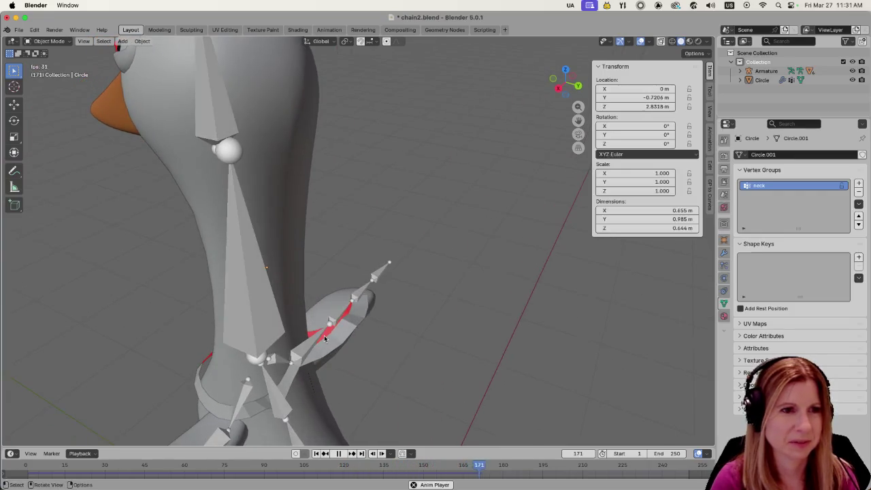
- Pause playback, set the current frame to 1, and reopen the Circle ring in Edit Mode
{"action": "key", "text": "space"}
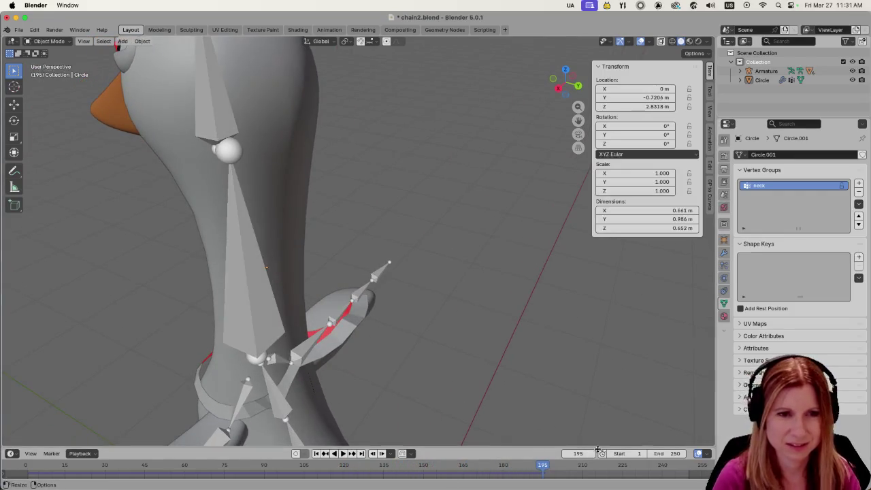
{"action": "left_click", "coordinate": [579, 453]}
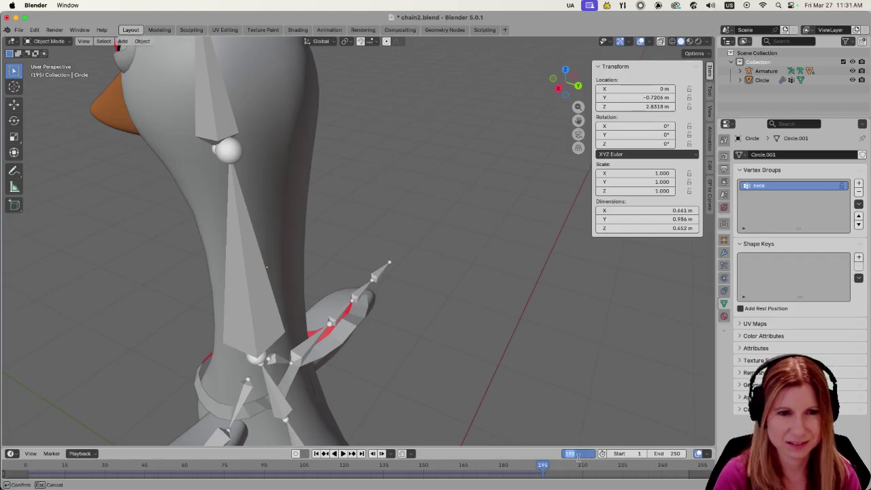
{"action": "type", "text": "12"}
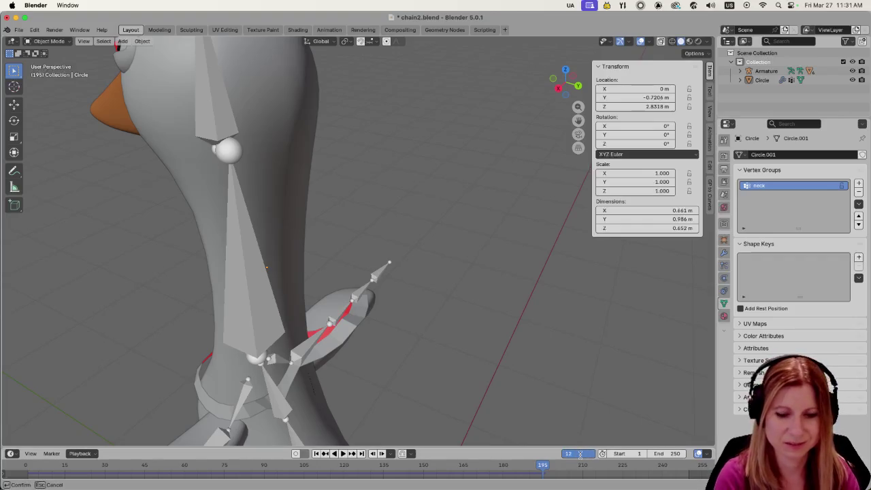
{"action": "key", "text": "Return"}
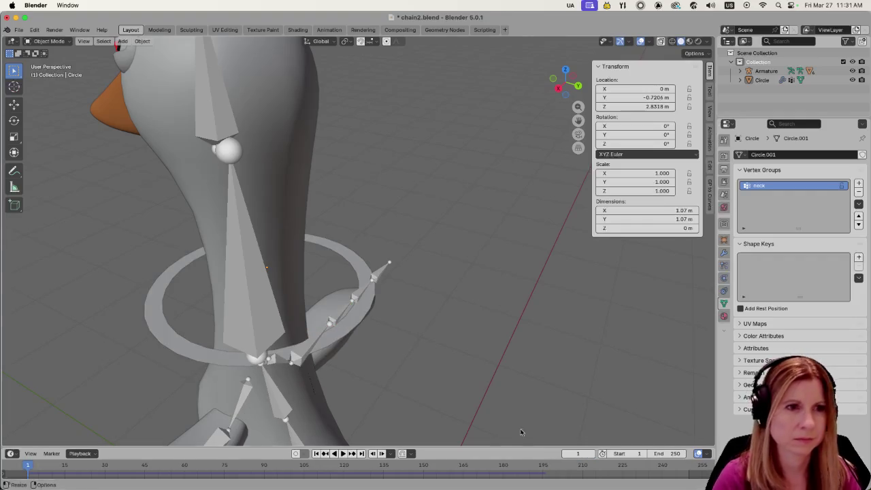
{"action": "key", "text": "Tab"}
{"action": "middle_click_drag", "start_coordinate": [547, 349], "coordinate": [494, 375]}
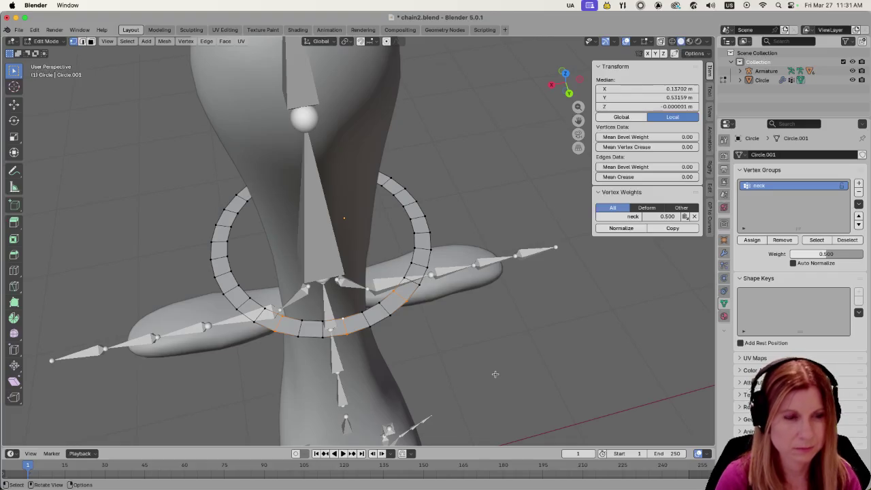
- Add the front ring vertices to the selection and assign them to the neck vertex group
{"action": "middle_click_drag", "start_coordinate": [494, 373], "coordinate": [364, 372]}
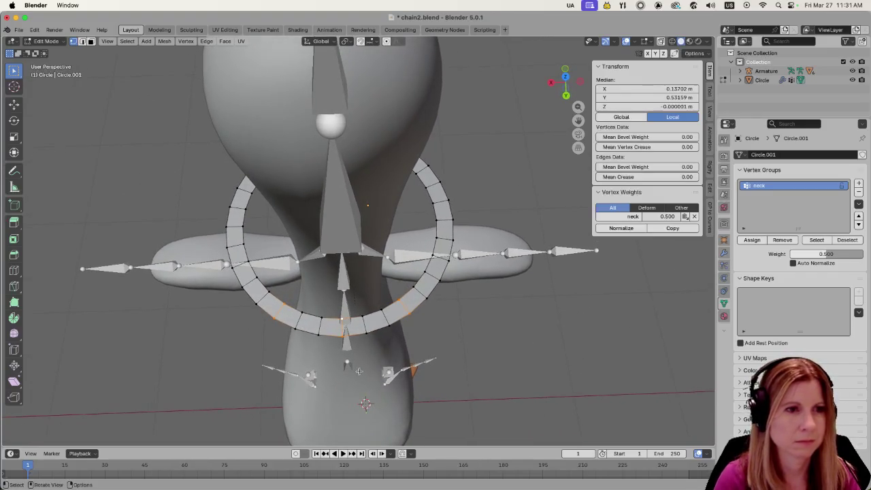
{"action": "mouse_move", "coordinate": [309, 351]}
{"action": "middle_mouse_down"}
{"action": "mouse_move", "coordinate": [512, 356]}
{"action": "mouse_move", "coordinate": [509, 370]}
{"action": "mouse_move", "coordinate": [533, 311]}
{"action": "mouse_move", "coordinate": [473, 383]}
{"action": "mouse_move", "coordinate": [475, 366]}
{"action": "middle_mouse_up"}
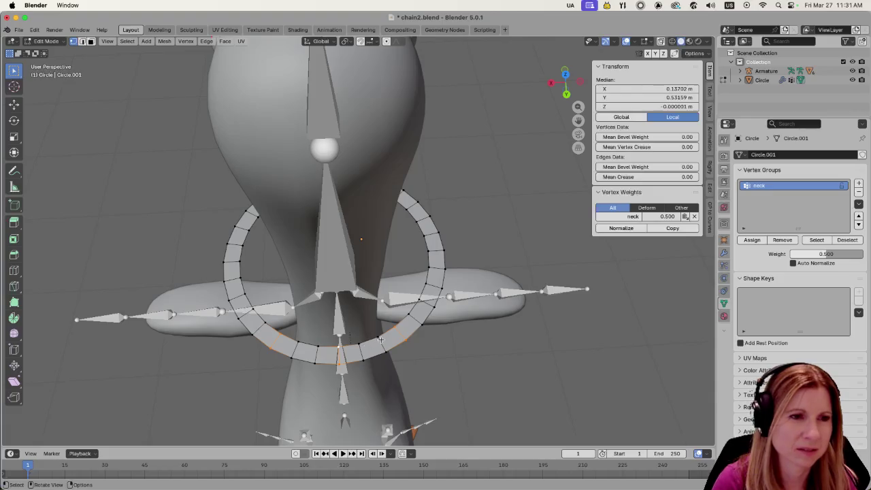
{"action": "left_click", "coordinate": [377, 338], "text": "shift"}
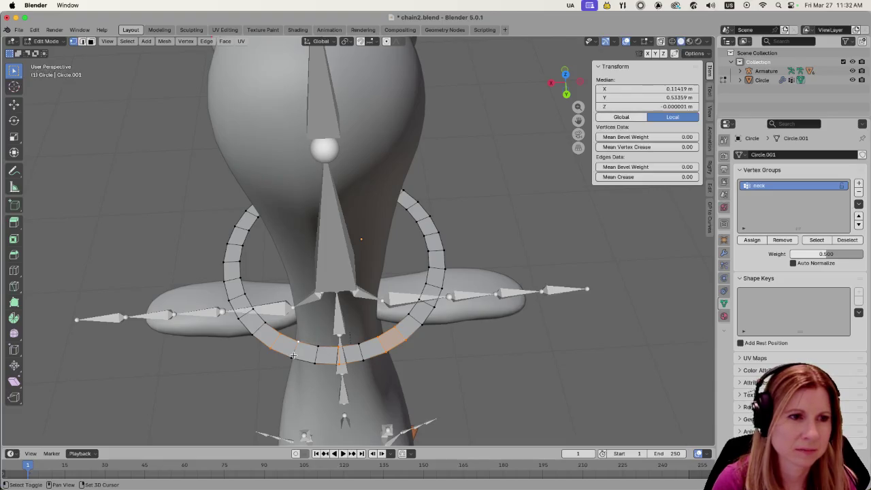
{"action": "left_click", "coordinate": [752, 240]}
{"action": "left_click", "coordinate": [566, 362]}
- Rewind to frame 1 in Object Mode and play the cloth simulation of the pinned ring
{"action": "middle_click_drag", "start_coordinate": [566, 362], "coordinate": [437, 356]}
{"action": "key", "text": "space"}
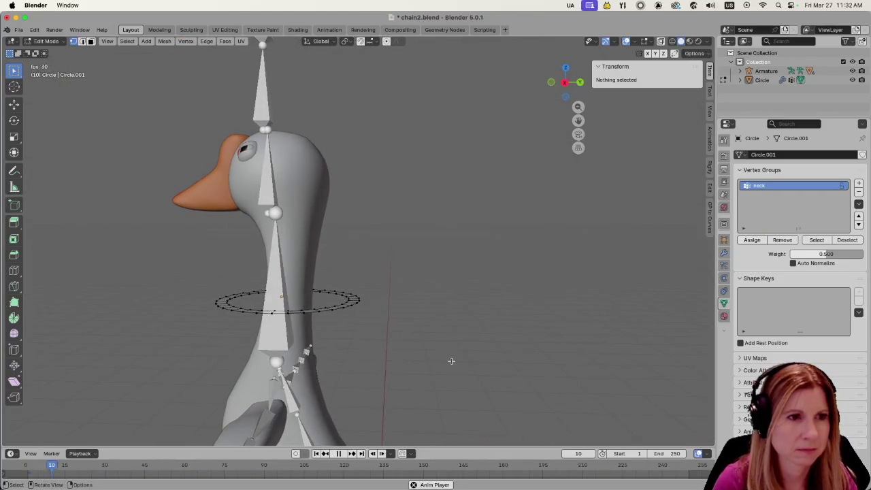
{"action": "key", "text": "Tab"}
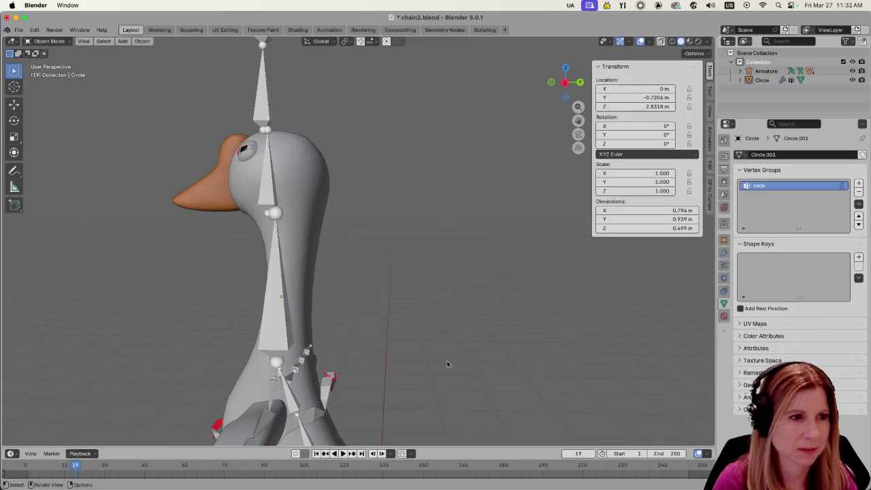
{"action": "key", "text": "Tab"}
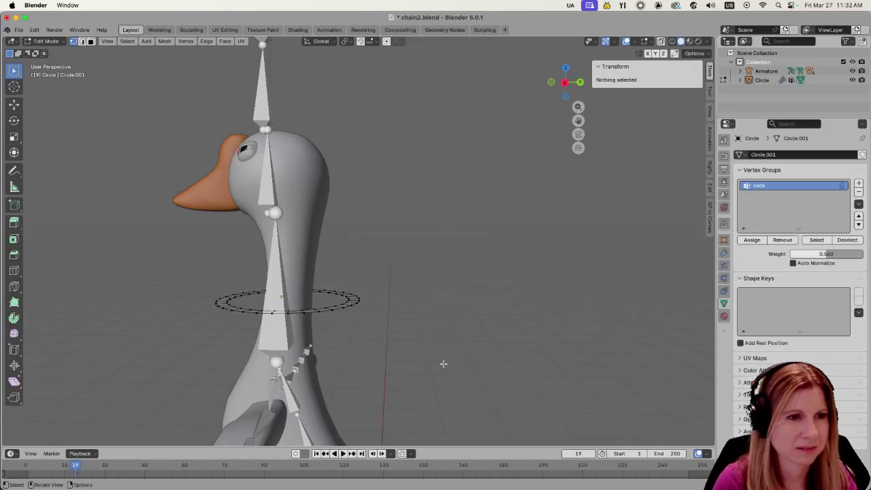
{"action": "key", "text": "shift+Left"}
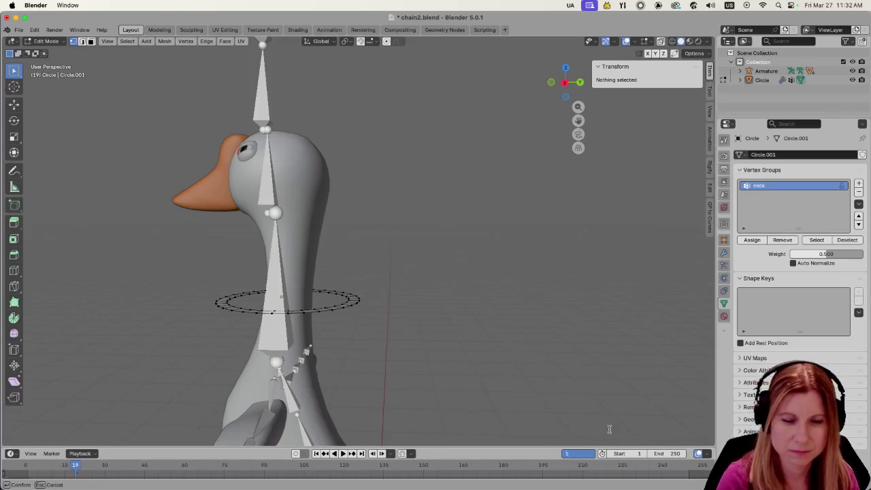
{"action": "key", "text": "Tab"}
{"action": "left_click", "coordinate": [350, 303]}
{"action": "middle_click_drag", "start_coordinate": [338, 323], "coordinate": [342, 340]}
{"action": "key", "text": "space"}
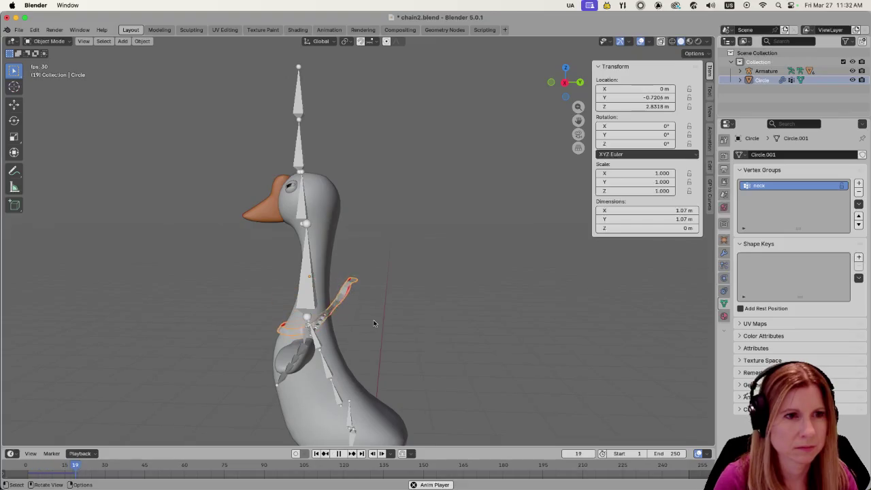
- Stop playback and inspect the swinging ring from another side of the neck
{"action": "scroll", "coordinate": [373, 322], "scroll_direction": "up", "scroll_amount": 5}
{"action": "mouse_move", "coordinate": [373, 321]}
{"action": "middle_mouse_down"}
{"action": "mouse_move", "coordinate": [407, 367]}
{"action": "mouse_move", "coordinate": [479, 355]}
{"action": "mouse_move", "coordinate": [487, 364]}
{"action": "mouse_move", "coordinate": [435, 370]}
{"action": "mouse_move", "coordinate": [368, 352]}
{"action": "mouse_move", "coordinate": [360, 340]}
{"action": "mouse_move", "coordinate": [408, 320]}
{"action": "mouse_move", "coordinate": [511, 313]}
{"action": "mouse_move", "coordinate": [453, 324]}
{"action": "mouse_move", "coordinate": [499, 246]}
{"action": "middle_mouse_up"}
{"action": "key", "text": "space"}
{"action": "scroll", "coordinate": [409, 364], "scroll_direction": "down", "scroll_amount": 5}
{"action": "scroll", "coordinate": [434, 361], "scroll_direction": "up", "scroll_amount": 4}
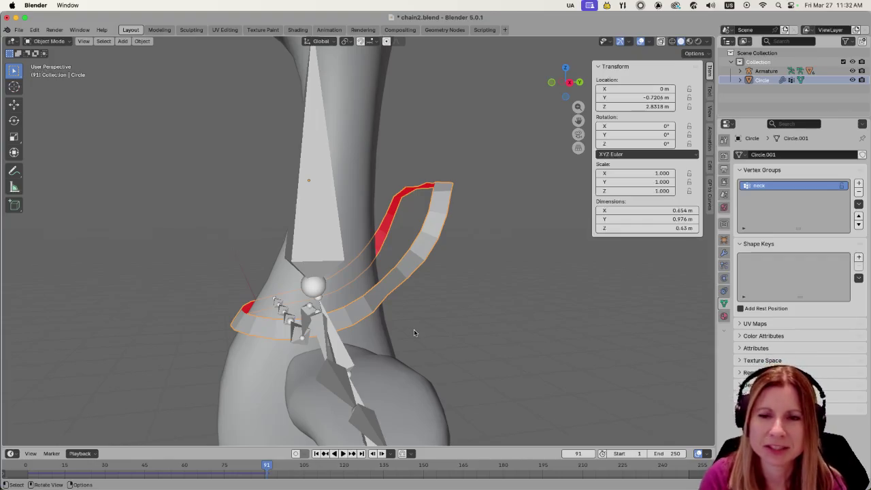
{"action": "mouse_move", "coordinate": [447, 341]}
{"action": "middle_mouse_down"}
{"action": "mouse_move", "coordinate": [515, 329]}
{"action": "mouse_move", "coordinate": [554, 292]}
{"action": "mouse_move", "coordinate": [546, 305]}
{"action": "mouse_move", "coordinate": [576, 336]}
{"action": "mouse_move", "coordinate": [623, 324]}
{"action": "mouse_move", "coordinate": [520, 306]}
{"action": "mouse_move", "coordinate": [400, 328]}
{"action": "mouse_move", "coordinate": [414, 349]}
{"action": "mouse_move", "coordinate": [552, 285]}
{"action": "mouse_move", "coordinate": [569, 301]}
{"action": "middle_mouse_up"}
- Scrub through the simulation, stop at frame 82, and inspect the twisted, sagging ring
{"action": "left_click", "coordinate": [240, 466]}
{"action": "key", "text": "space"}
{"action": "left_click_drag", "start_coordinate": [240, 469], "coordinate": [63, 470]}
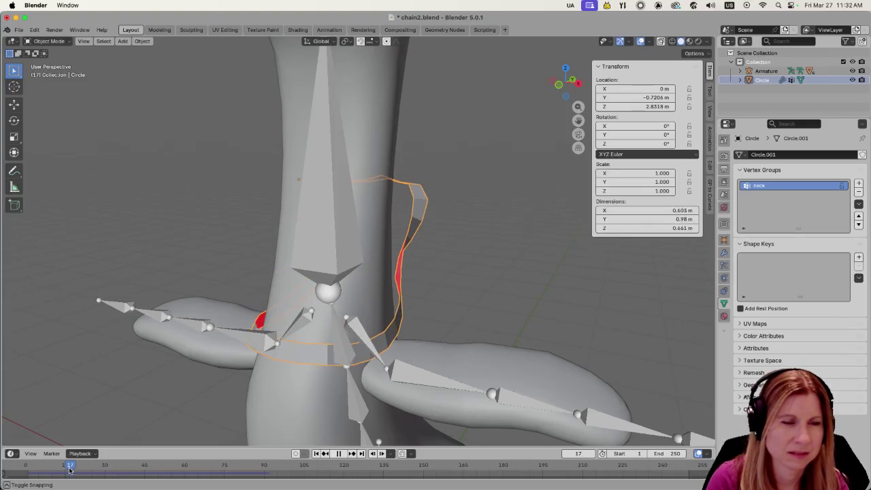
{"action": "left_click_drag", "start_coordinate": [63, 470], "coordinate": [104, 474]}
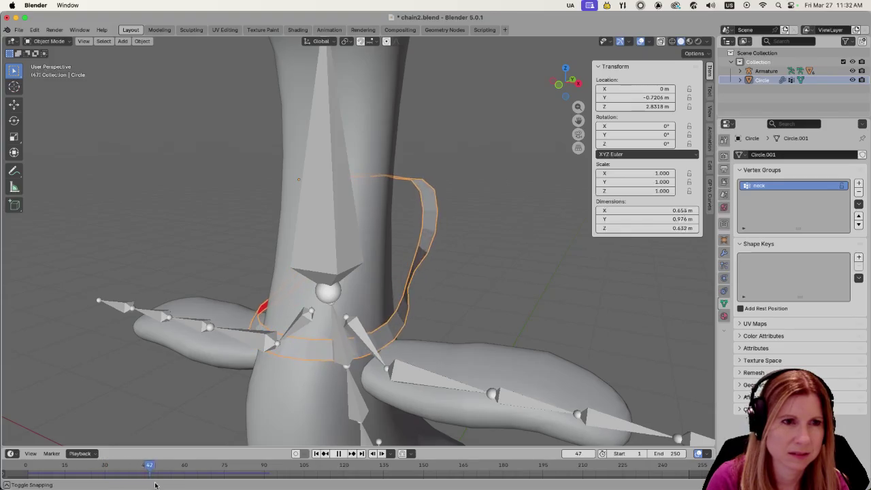
{"action": "key", "text": "space"}
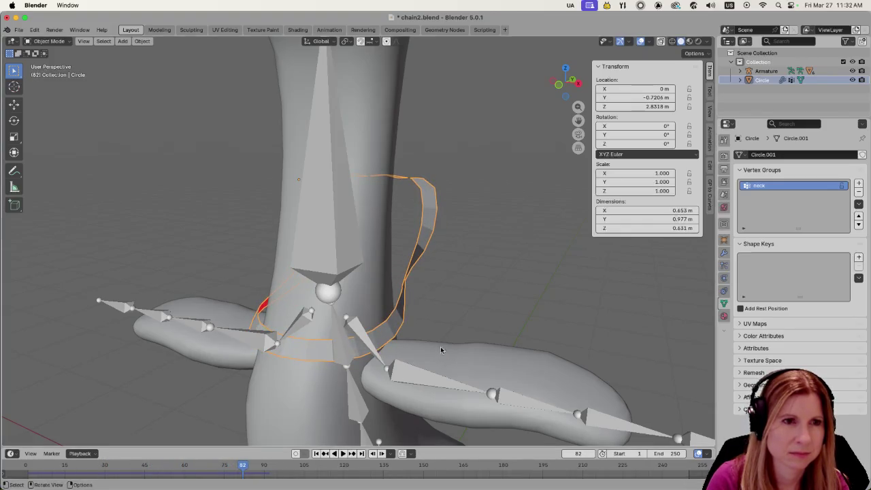
{"action": "middle_click_drag", "start_coordinate": [554, 302], "coordinate": [360, 331]}
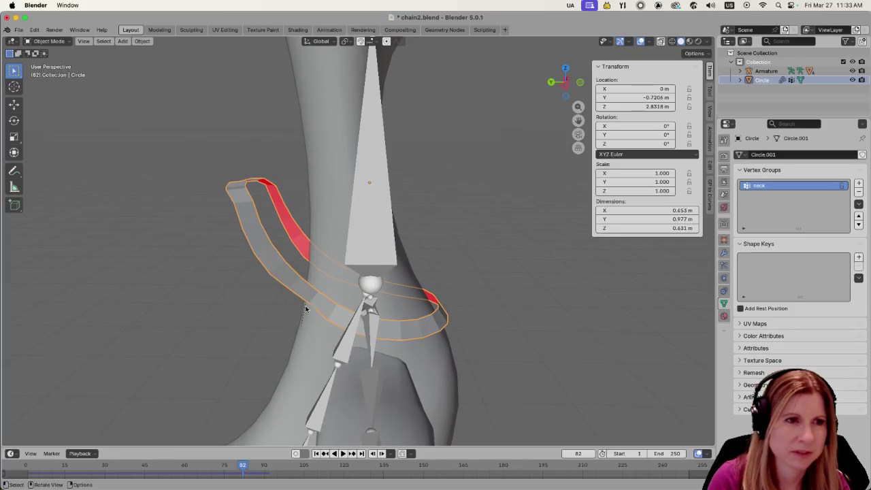
{"action": "mouse_move", "coordinate": [322, 303]}
{"action": "middle_mouse_down"}
{"action": "mouse_move", "coordinate": [413, 309]}
{"action": "mouse_move", "coordinate": [399, 316]}
{"action": "middle_mouse_up"}
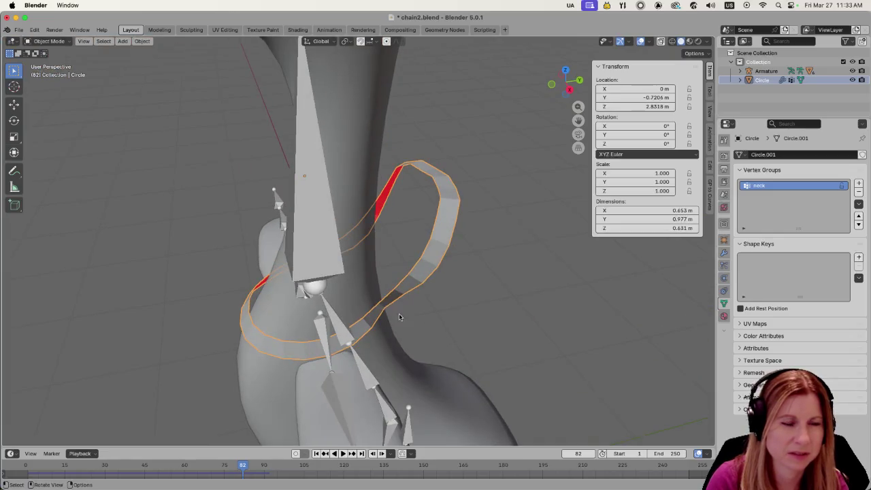
{"action": "mouse_move", "coordinate": [325, 322]}
{"action": "middle_mouse_down"}
{"action": "mouse_move", "coordinate": [529, 288]}
{"action": "mouse_move", "coordinate": [423, 276]}
{"action": "mouse_move", "coordinate": [344, 290]}
{"action": "mouse_move", "coordinate": [442, 292]}
{"action": "mouse_move", "coordinate": [319, 308]}
{"action": "mouse_move", "coordinate": [293, 268]}
{"action": "mouse_move", "coordinate": [235, 305]}
{"action": "middle_mouse_up"}
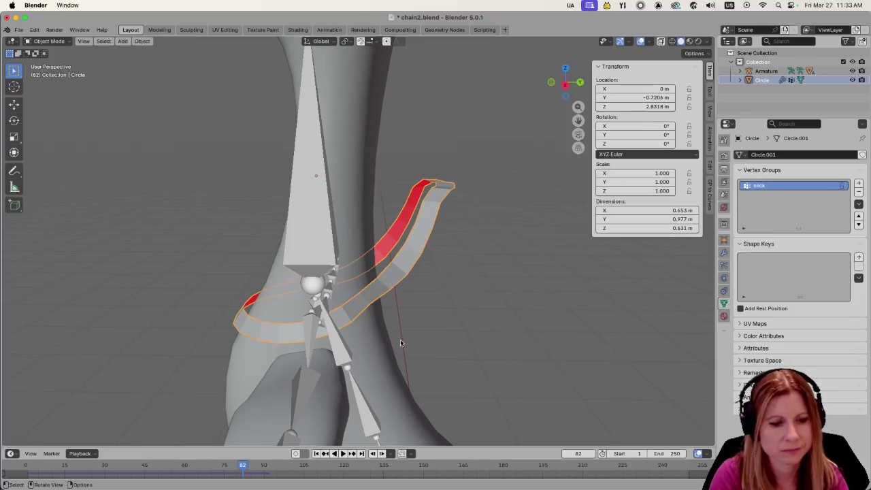
- Scale all the ring's vertices down to 0.665 in Edit Mode and return to Object Mode
{"action": "key", "text": "Tab"}
{"action": "mouse_move", "coordinate": [419, 292]}
{"action": "middle_mouse_down"}
{"action": "mouse_move", "coordinate": [447, 259]}
{"action": "mouse_move", "coordinate": [408, 272]}
{"action": "middle_mouse_up"}
{"action": "key", "text": "a"}
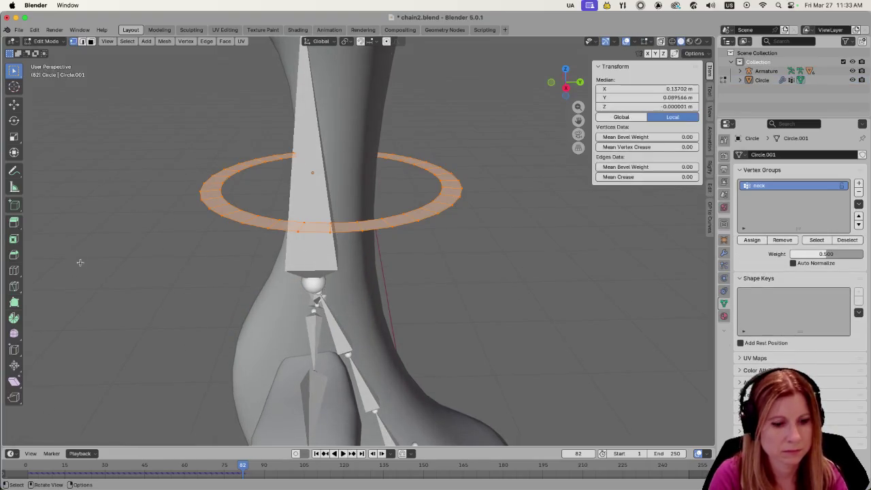
{"action": "key", "text": "s"}
{"action": "left_click", "coordinate": [189, 247]}
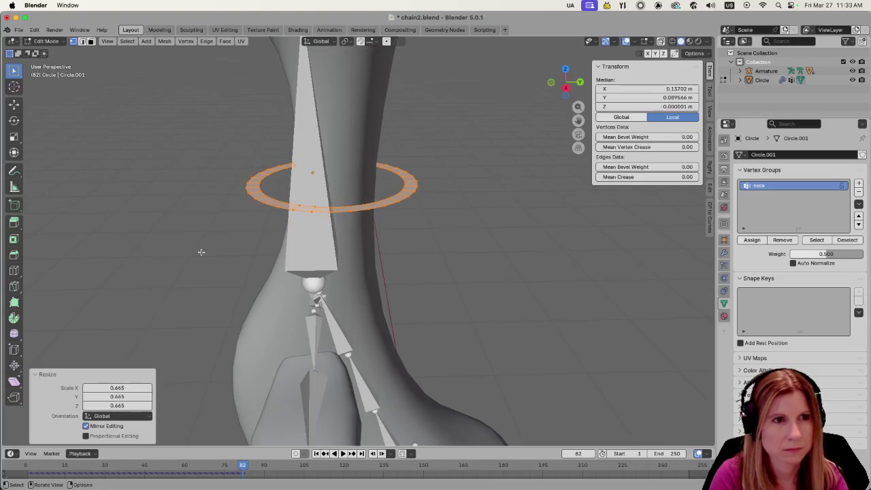
{"action": "key", "text": "alt+a"}
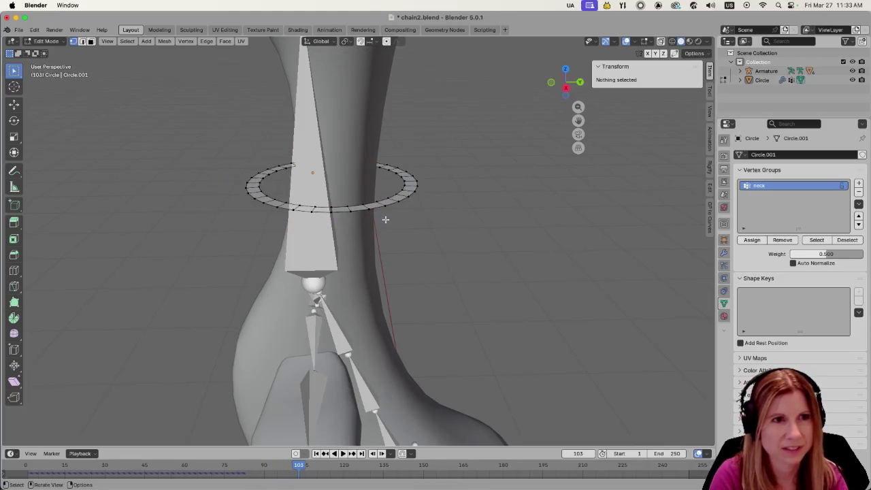
{"action": "key", "text": "Tab"}
- Rewind to frame 1 and play back the simulation with the smaller ring
{"action": "scroll", "coordinate": [426, 246], "scroll_direction": "down", "scroll_amount": 5}
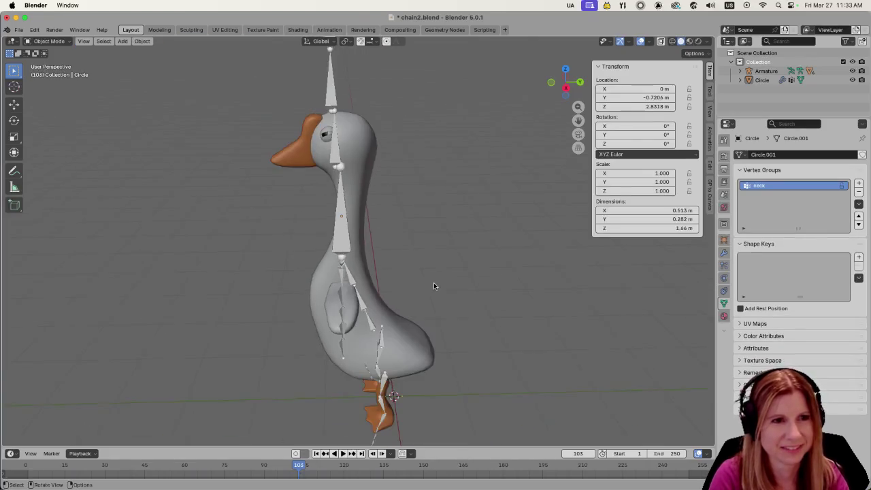
{"action": "scroll", "coordinate": [433, 283], "scroll_direction": "down", "scroll_amount": 3}
{"action": "scroll", "coordinate": [432, 286], "scroll_direction": "up", "scroll_amount": 3}
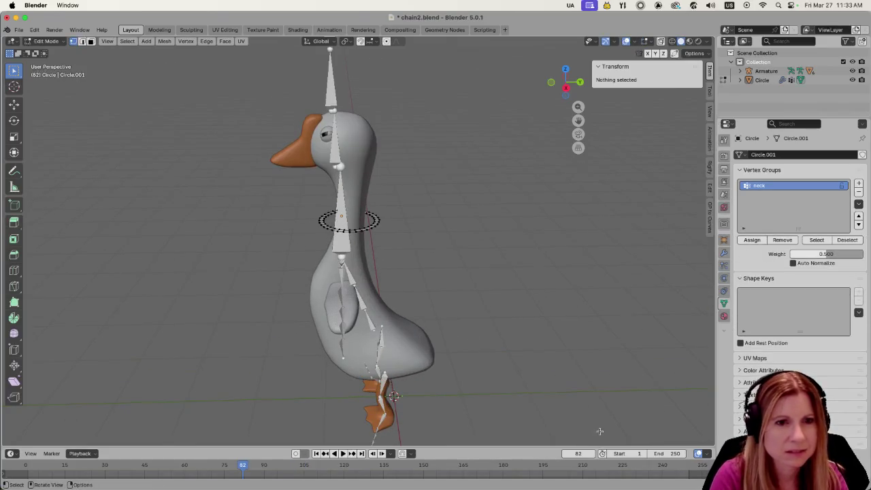
{"action": "key", "text": "shift+Left"}
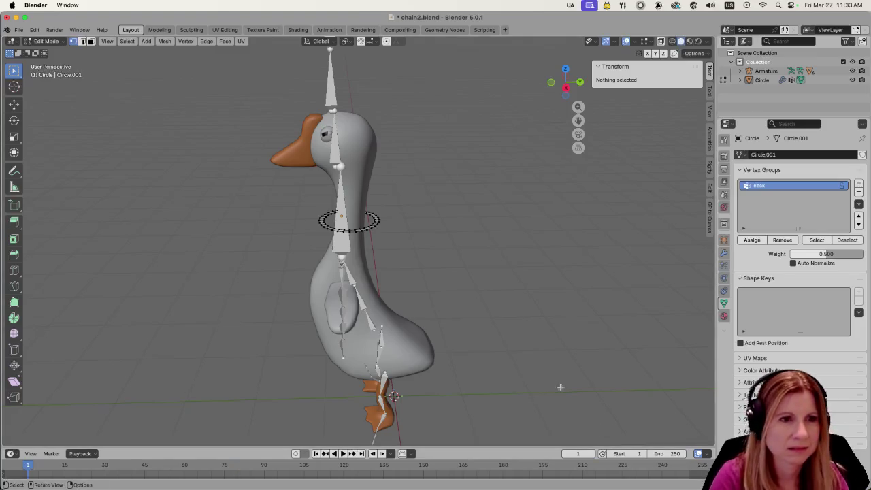
{"action": "scroll", "coordinate": [345, 328], "scroll_direction": "up", "scroll_amount": 4}
{"action": "middle_click_drag", "start_coordinate": [430, 223], "coordinate": [447, 259]}
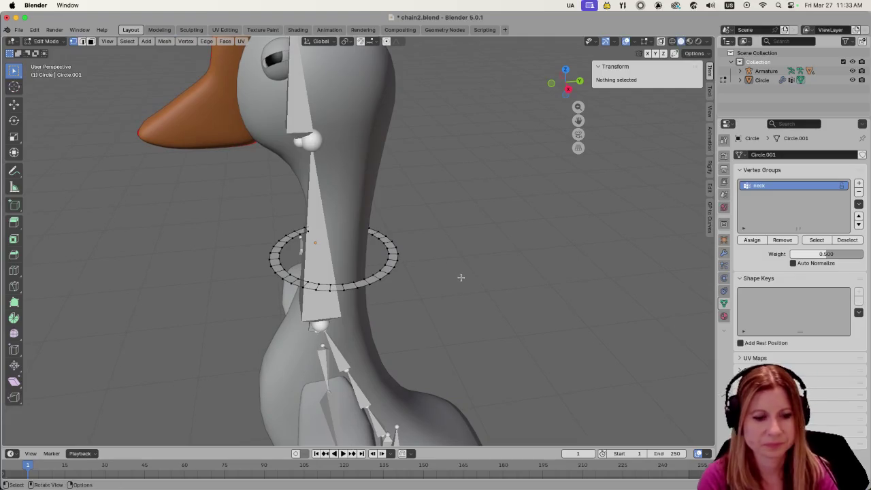
{"action": "key", "text": "a"}
{"action": "key", "text": "space"}
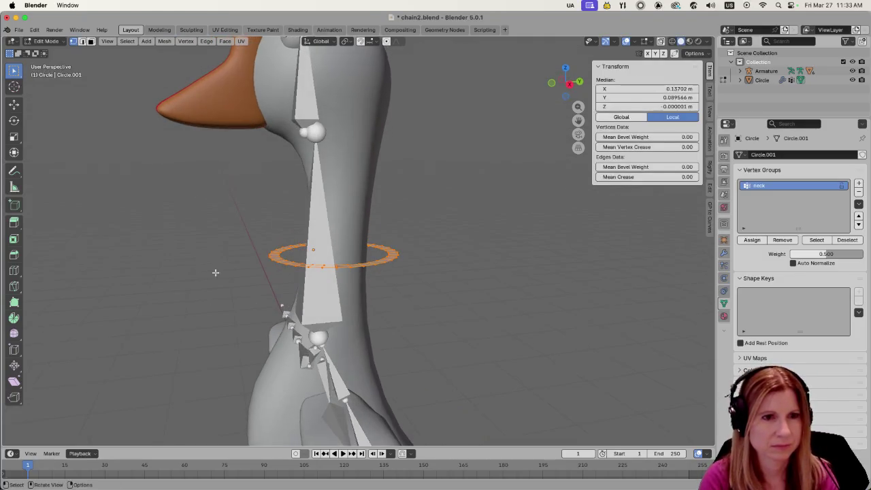
{"action": "key", "text": "space"}
- Set the current frame to 1 and replay the simulation, viewing it in Object Mode
{"action": "left_click", "coordinate": [579, 453]}
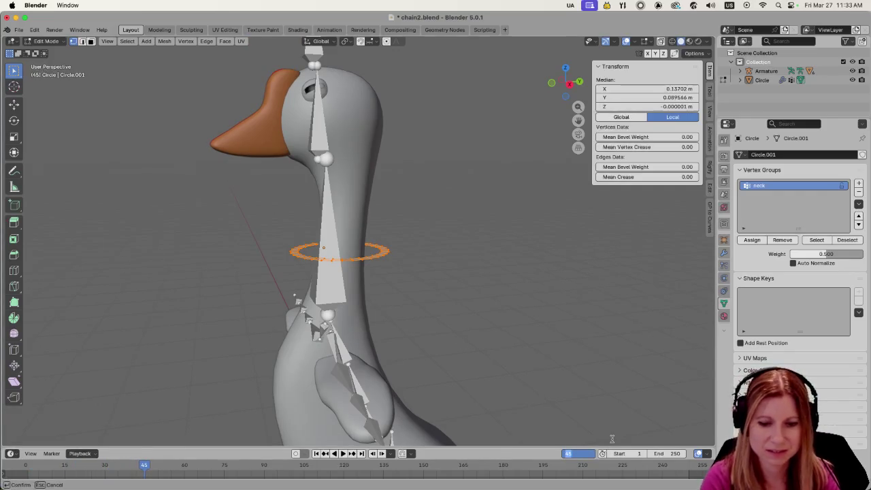
{"action": "type", "text": "1"}
{"action": "key", "text": "Return"}
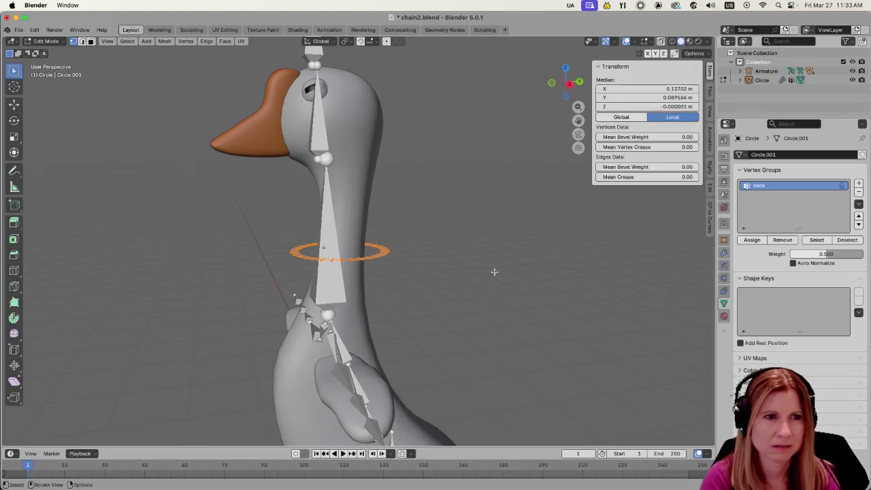
{"action": "left_click", "coordinate": [494, 272]}
{"action": "key", "text": "a"}
{"action": "key", "text": "space"}
{"action": "key", "text": "space"}
{"action": "left_click", "coordinate": [442, 299]}
{"action": "key", "text": "a"}
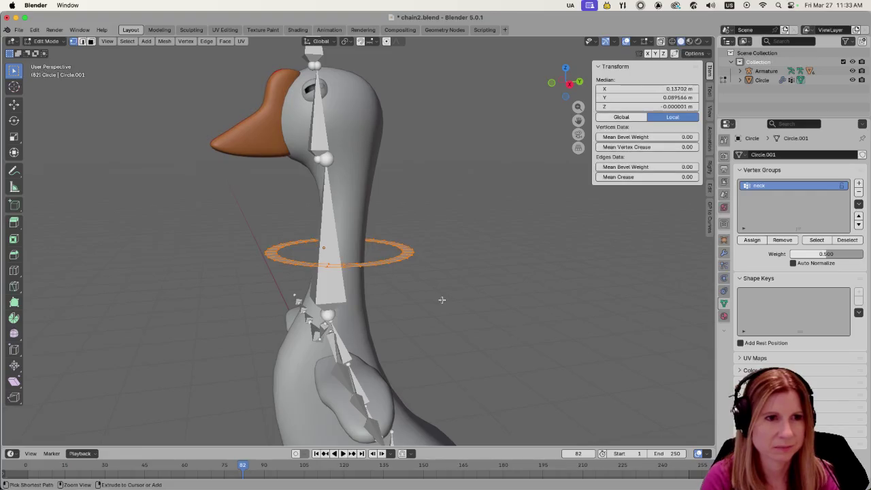
{"action": "left_click", "coordinate": [519, 315]}
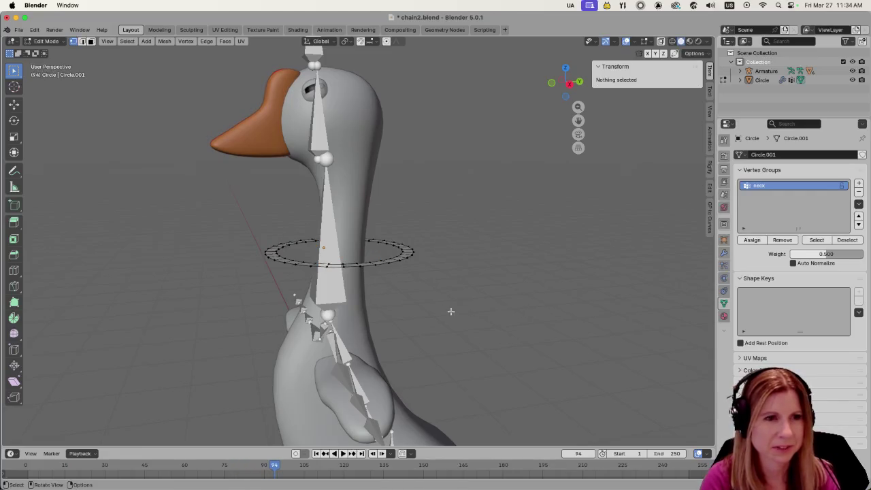
{"action": "key", "text": "Tab"}
{"action": "scroll", "coordinate": [460, 332], "scroll_direction": "down", "scroll_amount": 5}
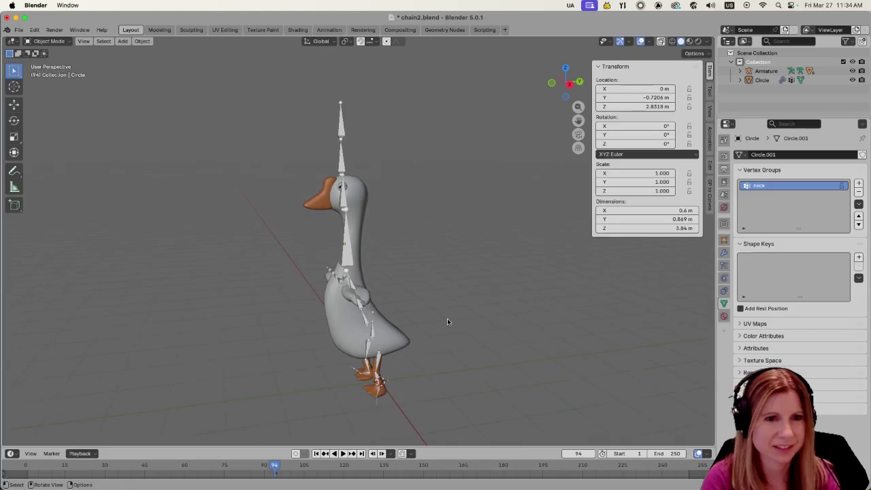
- Undo the last two changes and orbit around the goose's neck
{"action": "key", "text": "ctrl+z"}
{"action": "key", "text": "ctrl+z"}
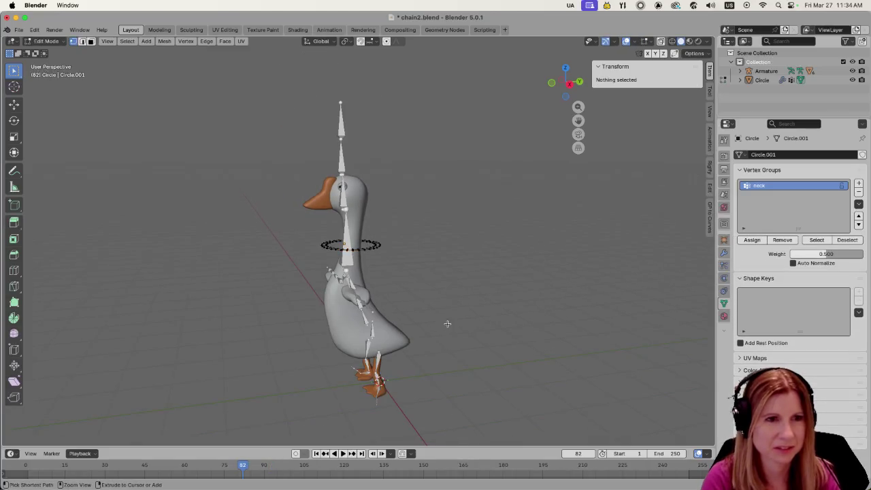
{"action": "key", "text": "ctrl+z"}
{"action": "scroll", "coordinate": [399, 320], "scroll_direction": "up", "scroll_amount": 4}
{"action": "scroll", "coordinate": [398, 316], "scroll_direction": "up", "scroll_amount": 2}
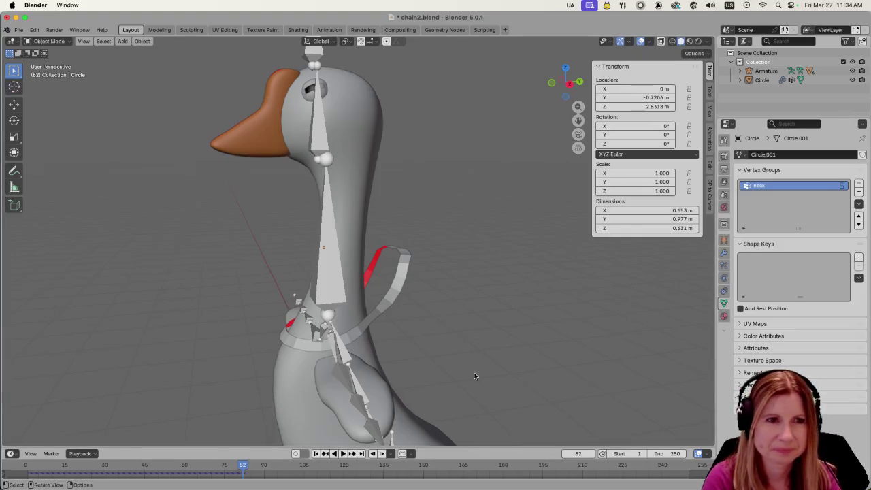
{"action": "middle_click_drag", "start_coordinate": [481, 378], "coordinate": [443, 368]}
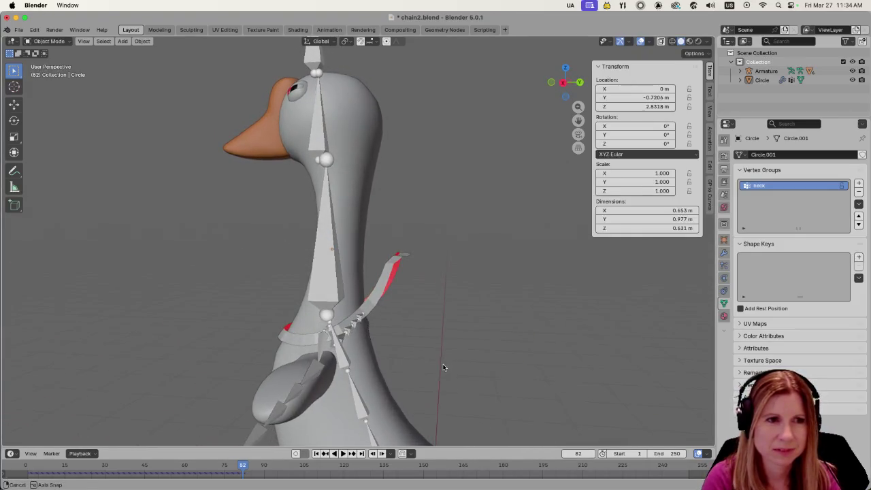
{"action": "middle_click_drag", "start_coordinate": [436, 313], "coordinate": [437, 330]}
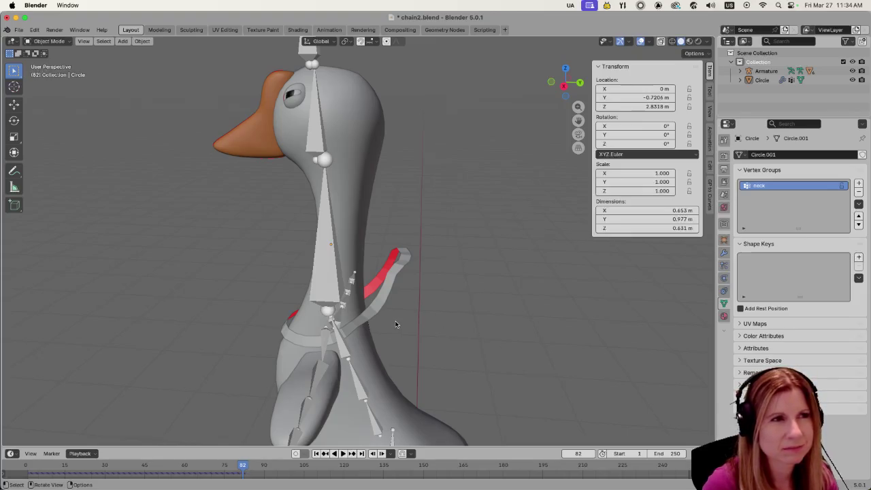
- Select the Circle ring and set the current frame to 1
{"action": "left_click", "coordinate": [373, 316]}
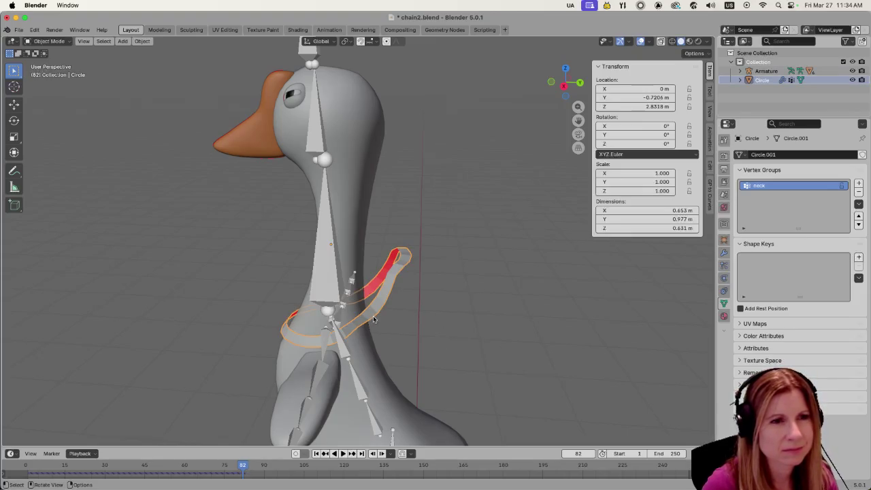
{"action": "left_click", "coordinate": [579, 453]}
{"action": "type", "text": "1"}
{"action": "key", "text": "Return"}
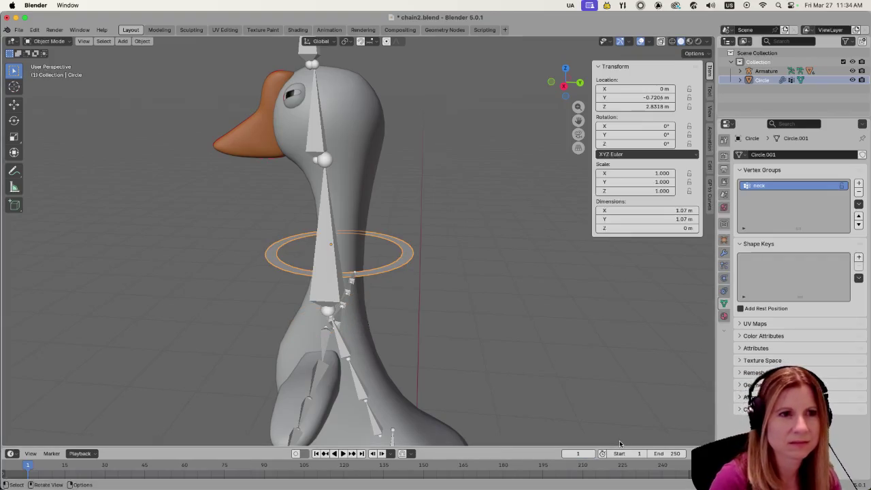
- Select the Circle ring on its own and scale it to 0.712
{"action": "scroll", "coordinate": [208, 334], "scroll_direction": "up", "scroll_amount": 3}
{"action": "scroll", "coordinate": [208, 334], "scroll_direction": "down", "scroll_amount": 3}
{"action": "mouse_move", "coordinate": [208, 334]}
{"action": "middle_mouse_down"}
{"action": "mouse_move", "coordinate": [223, 340]}
{"action": "mouse_move", "coordinate": [131, 328]}
{"action": "middle_mouse_up"}
{"action": "key", "text": "a"}
{"action": "left_click", "coordinate": [267, 273]}
{"action": "left_click", "coordinate": [266, 272]}
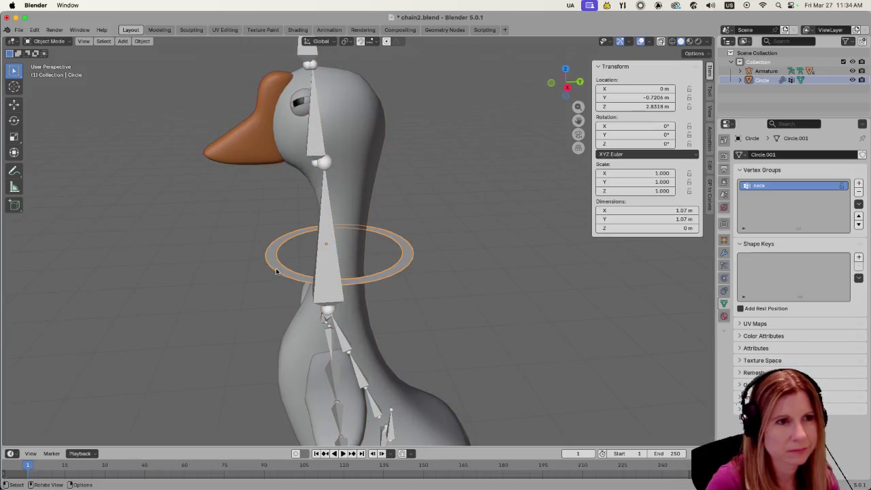
{"action": "key", "text": "a"}
{"action": "left_click", "coordinate": [264, 269]}
{"action": "left_click", "coordinate": [277, 277]}
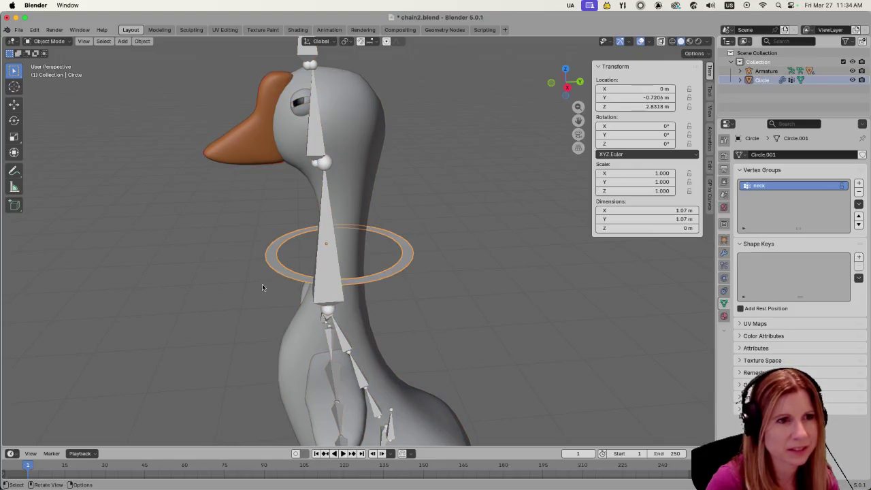
{"action": "key", "text": "s"}
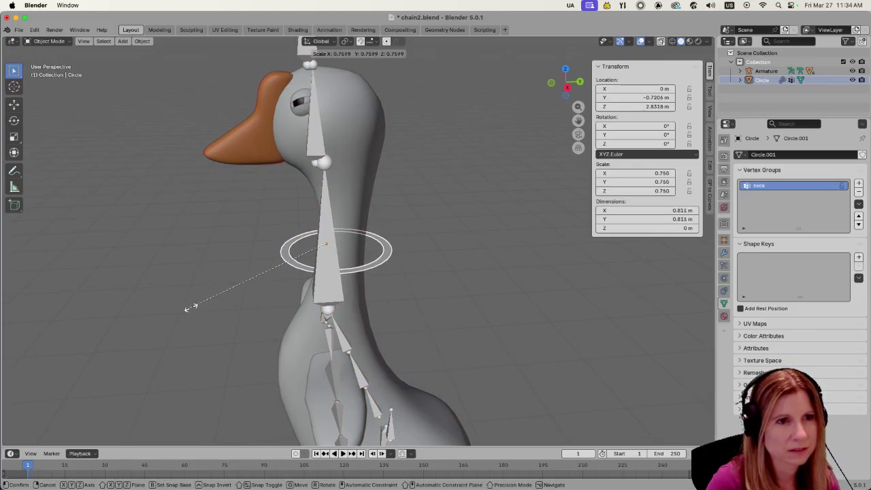
{"action": "left_click", "coordinate": [197, 304]}
{"action": "left_click", "coordinate": [198, 251]}
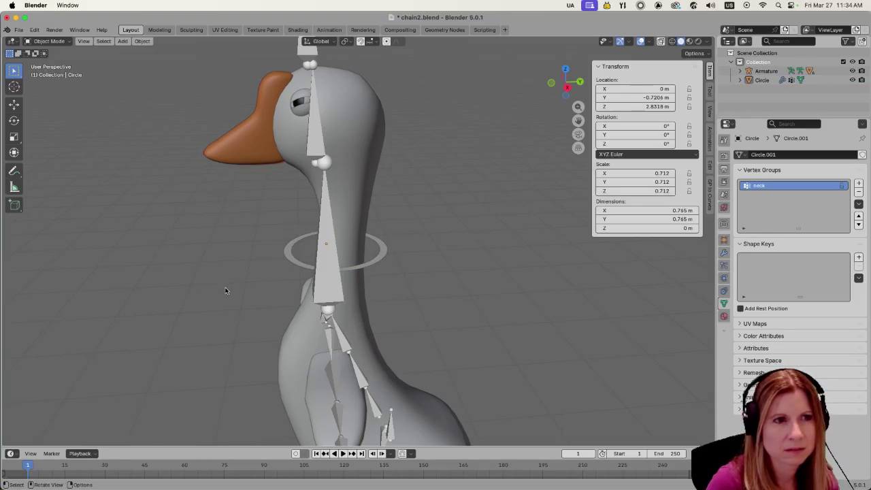
{"action": "key", "text": "ctrl+z"}
- Play the cloth simulation and watch the ring slide down and tilt by frame 47
{"action": "key", "text": "space"}
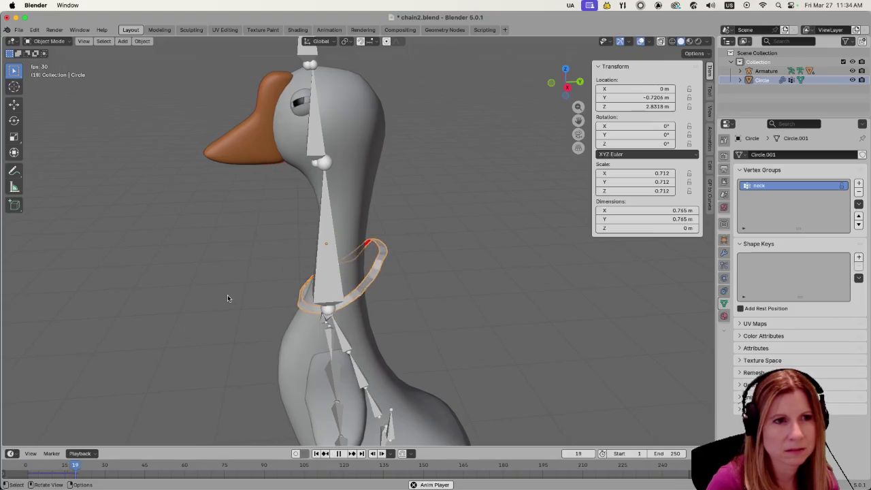
{"action": "scroll", "coordinate": [228, 298], "scroll_direction": "up", "scroll_amount": 4}
{"action": "mouse_move", "coordinate": [477, 340]}
{"action": "middle_mouse_down"}
{"action": "mouse_move", "coordinate": [488, 330]}
{"action": "mouse_move", "coordinate": [469, 308]}
{"action": "mouse_move", "coordinate": [361, 320]}
{"action": "mouse_move", "coordinate": [468, 329]}
{"action": "middle_mouse_up"}
{"action": "scroll", "coordinate": [477, 330], "scroll_direction": "down", "scroll_amount": 5}
{"action": "scroll", "coordinate": [361, 320], "scroll_direction": "up", "scroll_amount": 2}
{"action": "scroll", "coordinate": [361, 320], "scroll_direction": "up", "scroll_amount": 3}
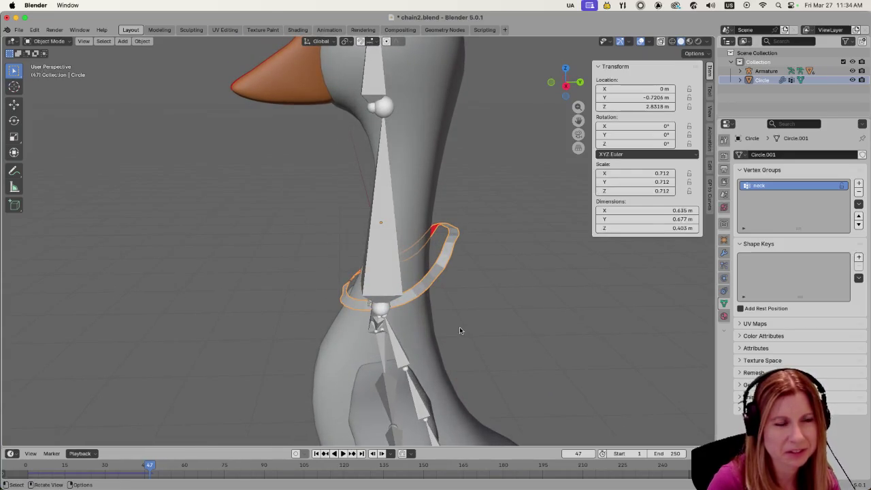
{"action": "scroll", "coordinate": [467, 327], "scroll_direction": "up", "scroll_amount": 2}
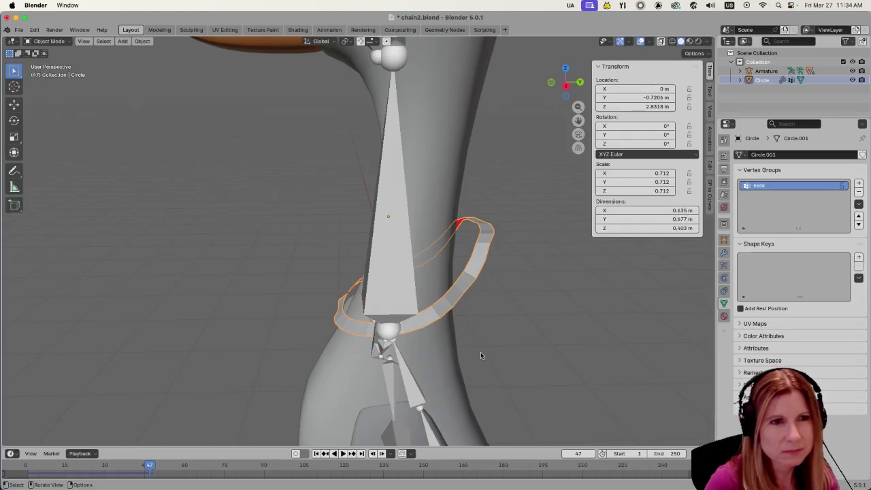
{"action": "scroll", "coordinate": [497, 360], "scroll_direction": "down", "scroll_amount": 3}
{"action": "mouse_move", "coordinate": [497, 361]}
{"action": "middle_mouse_down"}
{"action": "mouse_move", "coordinate": [561, 352]}
{"action": "mouse_move", "coordinate": [432, 323]}
{"action": "mouse_move", "coordinate": [421, 303]}
{"action": "mouse_move", "coordinate": [423, 310]}
{"action": "middle_mouse_up"}
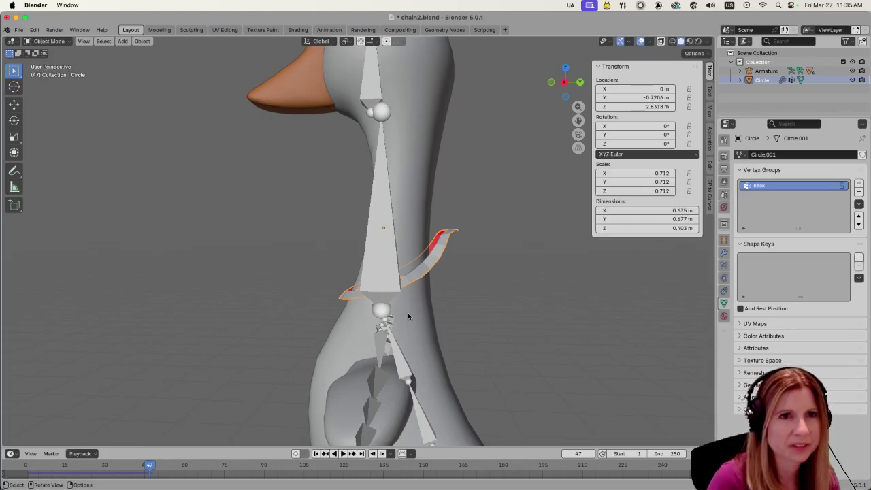
- Cancel a trial Y-axis move of the ring, rewind to frame 1, and reselect it
{"action": "key", "text": "g"}
{"action": "key", "text": "y"}
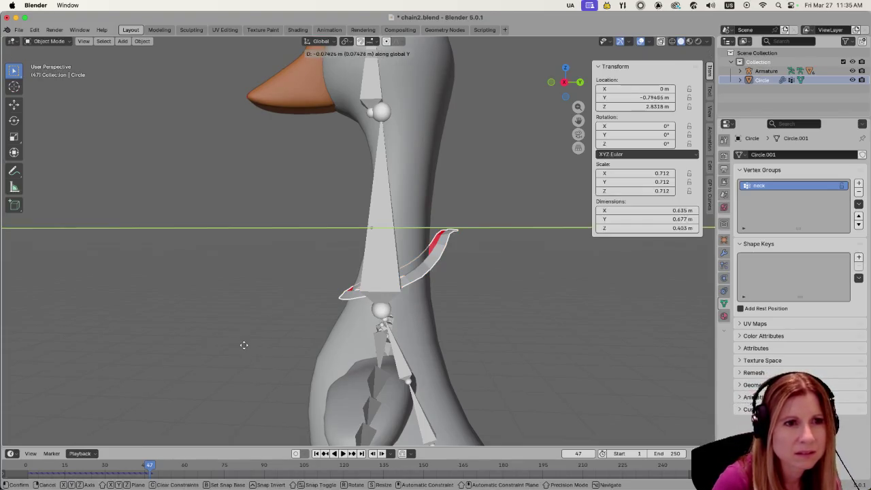
{"action": "key", "text": "Escape"}
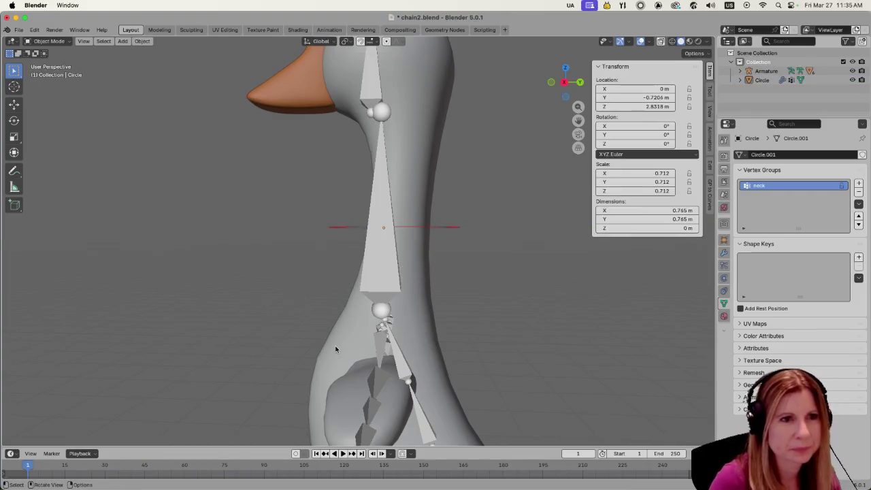
{"action": "key", "text": "shift+Left"}
{"action": "left_click", "coordinate": [441, 243]}
{"action": "left_click", "coordinate": [475, 275]}
{"action": "left_click", "coordinate": [436, 243]}
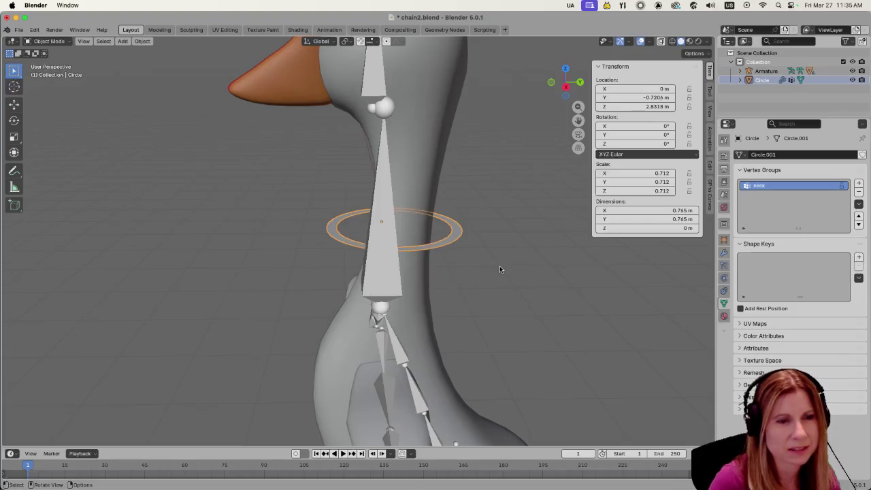
- Replay the simulation, then rewind to frame 1 with the ring still selected
{"action": "key", "text": "space"}
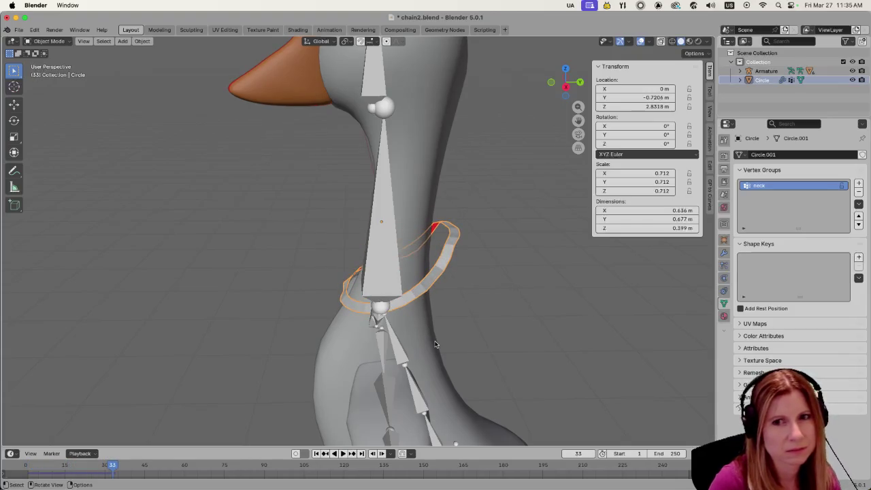
{"action": "mouse_move", "coordinate": [244, 303]}
{"action": "middle_mouse_down"}
{"action": "mouse_move", "coordinate": [402, 319]}
{"action": "mouse_move", "coordinate": [231, 294]}
{"action": "middle_mouse_up"}
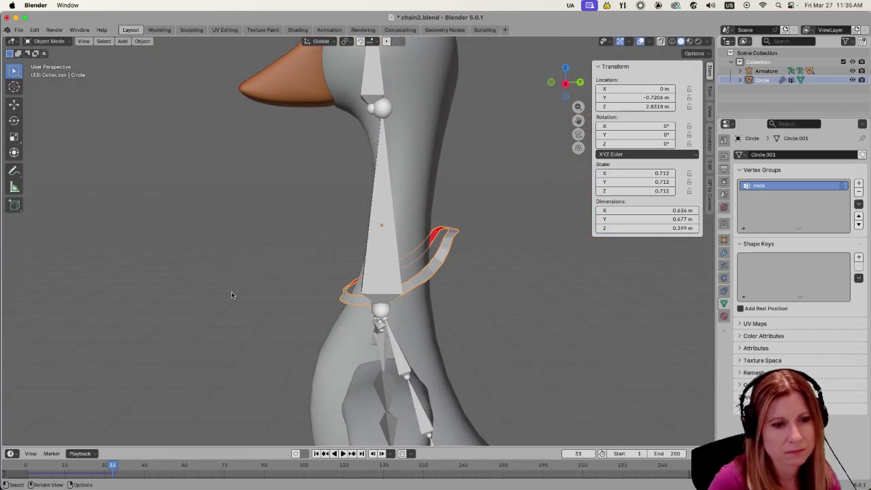
{"action": "key", "text": "shift+Left"}
{"action": "left_click", "coordinate": [258, 314]}
{"action": "key", "text": "ctrl+z"}
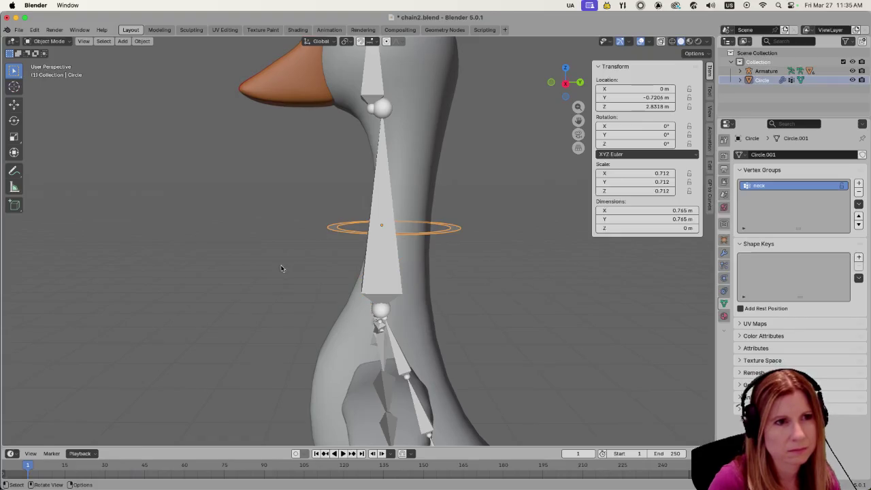
{"action": "mouse_move", "coordinate": [255, 270]}
{"action": "middle_mouse_down"}
{"action": "mouse_move", "coordinate": [219, 298]}
{"action": "mouse_move", "coordinate": [258, 288]}
{"action": "middle_mouse_up"}
- Scale the ring to 0.612 and play the simulation to test it
{"action": "key", "text": "s"}
{"action": "left_click", "coordinate": [243, 289]}
{"action": "key", "text": "space"}
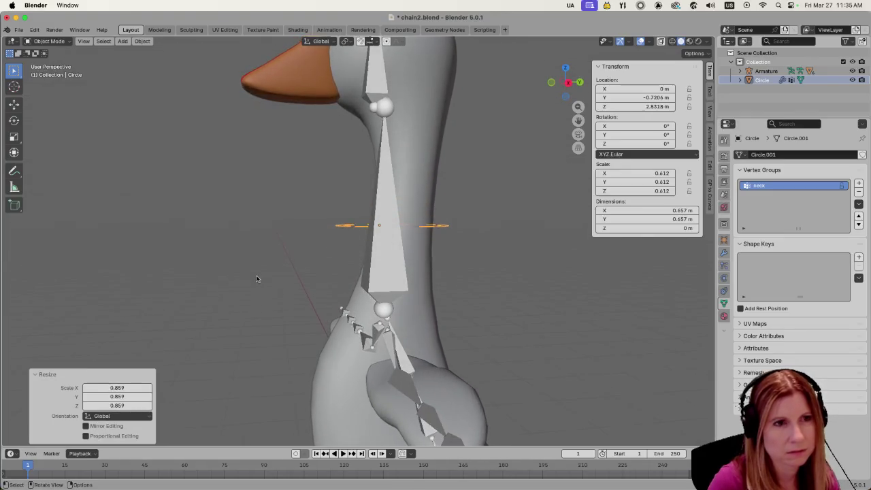
{"action": "left_click", "coordinate": [255, 280]}
{"action": "mouse_move", "coordinate": [265, 277]}
{"action": "middle_mouse_down"}
{"action": "mouse_move", "coordinate": [266, 287]}
{"action": "mouse_move", "coordinate": [321, 313]}
{"action": "mouse_move", "coordinate": [357, 300]}
{"action": "middle_mouse_up"}
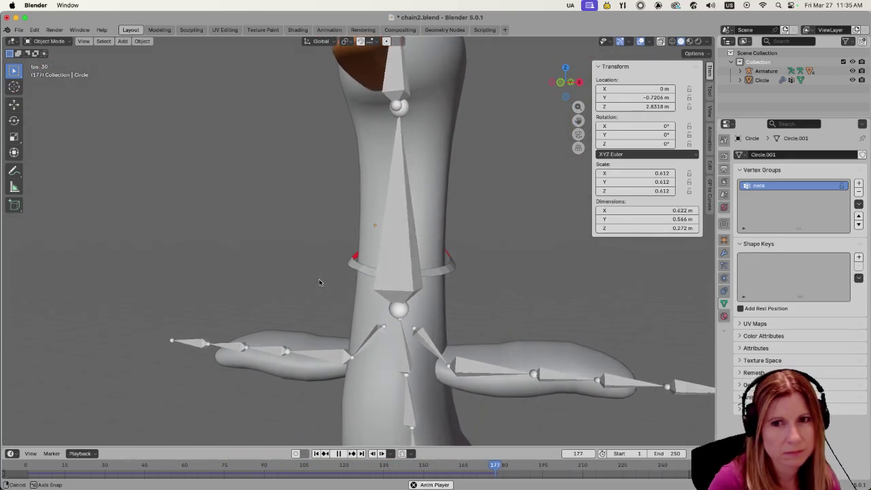
{"action": "key", "text": "space"}
- Set the current frame back to 1 and switch to front orthographic view
{"action": "mouse_move", "coordinate": [332, 284]}
{"action": "middle_mouse_down"}
{"action": "mouse_move", "coordinate": [312, 278]}
{"action": "mouse_move", "coordinate": [484, 289]}
{"action": "mouse_move", "coordinate": [542, 398]}
{"action": "middle_mouse_up"}
{"action": "left_click", "coordinate": [577, 453]}
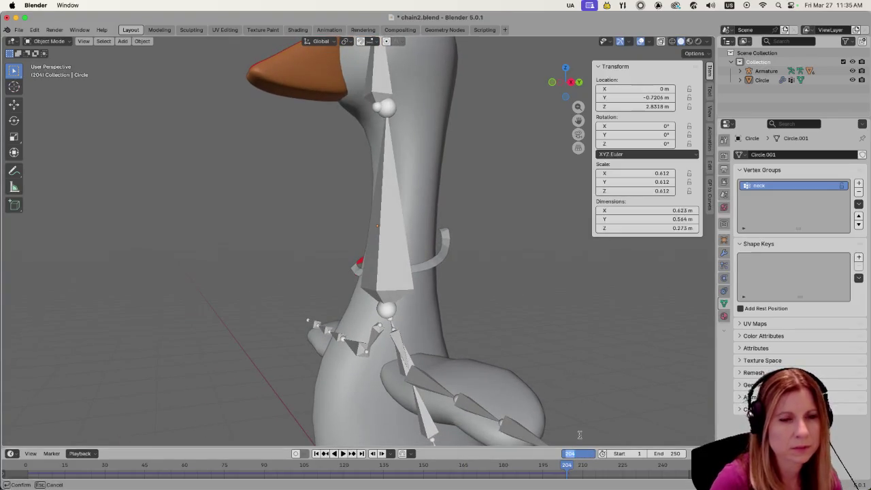
{"action": "type", "text": "1"}
{"action": "key", "text": "Return"}
{"action": "mouse_move", "coordinate": [568, 282]}
{"action": "middle_mouse_down"}
{"action": "mouse_move", "coordinate": [493, 295]}
{"action": "mouse_move", "coordinate": [501, 305]}
{"action": "mouse_move", "coordinate": [460, 345]}
{"action": "mouse_move", "coordinate": [382, 333]}
{"action": "mouse_move", "coordinate": [320, 347]}
{"action": "mouse_move", "coordinate": [130, 358]}
{"action": "mouse_move", "coordinate": [58, 347]}
{"action": "mouse_move", "coordinate": [68, 332]}
{"action": "middle_mouse_up"}
{"action": "key", "text": "1"}
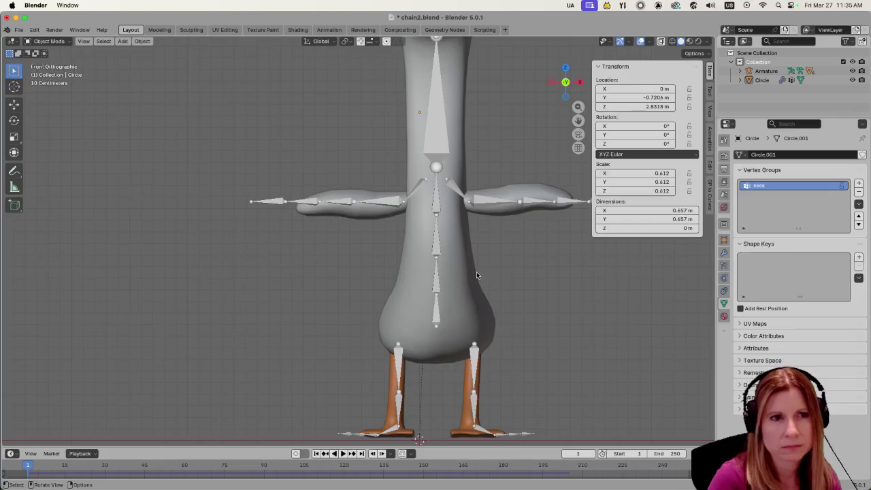
{"action": "scroll", "coordinate": [496, 240], "scroll_direction": "up", "scroll_amount": 2}
{"action": "scroll", "coordinate": [496, 240], "scroll_direction": "down", "scroll_amount": 3}
{"action": "mouse_move", "coordinate": [488, 236]}
{"action": "middle_mouse_down"}
{"action": "mouse_move", "coordinate": [533, 335]}
{"action": "mouse_move", "coordinate": [548, 343]}
{"action": "mouse_move", "coordinate": [447, 367]}
{"action": "middle_mouse_up"}
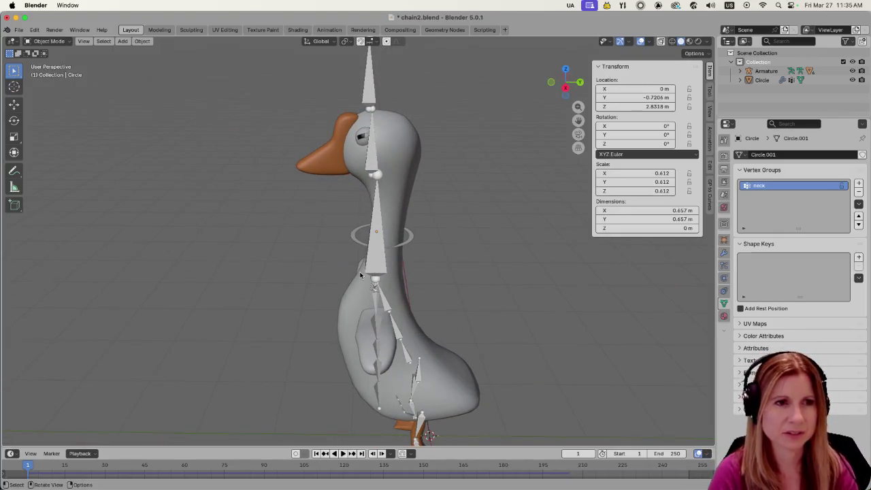
{"action": "scroll", "coordinate": [361, 275], "scroll_direction": "up", "scroll_amount": 2}
{"action": "scroll", "coordinate": [361, 275], "scroll_direction": "up", "scroll_amount": 2}
{"action": "mouse_move", "coordinate": [453, 249]}
{"action": "middle_mouse_down"}
{"action": "mouse_move", "coordinate": [520, 283]}
{"action": "mouse_move", "coordinate": [420, 287]}
{"action": "middle_mouse_up"}
{"action": "left_click", "coordinate": [436, 245]}
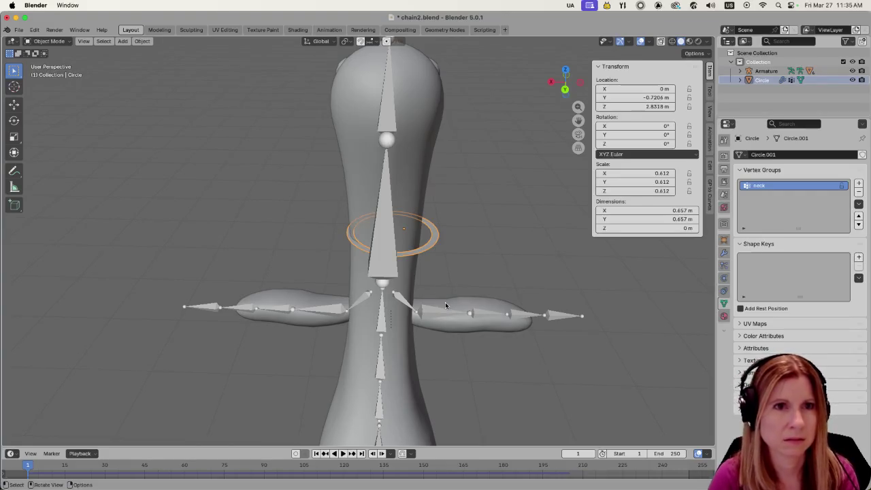
{"action": "key", "text": "g"}
{"action": "key", "text": "x"}
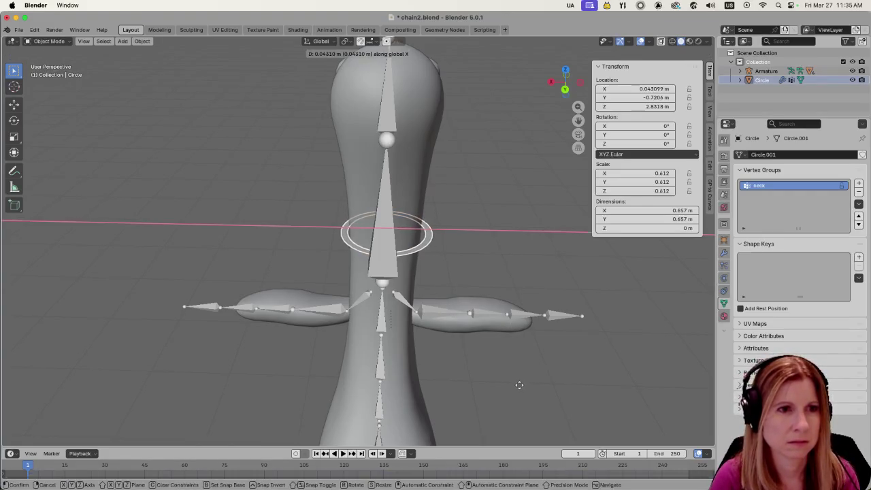
{"action": "left_click", "coordinate": [515, 382]}
{"action": "mouse_move", "coordinate": [515, 382]}
{"action": "middle_mouse_down"}
{"action": "mouse_move", "coordinate": [489, 348]}
{"action": "mouse_move", "coordinate": [504, 315]}
{"action": "middle_mouse_up"}
{"action": "key", "text": "space"}
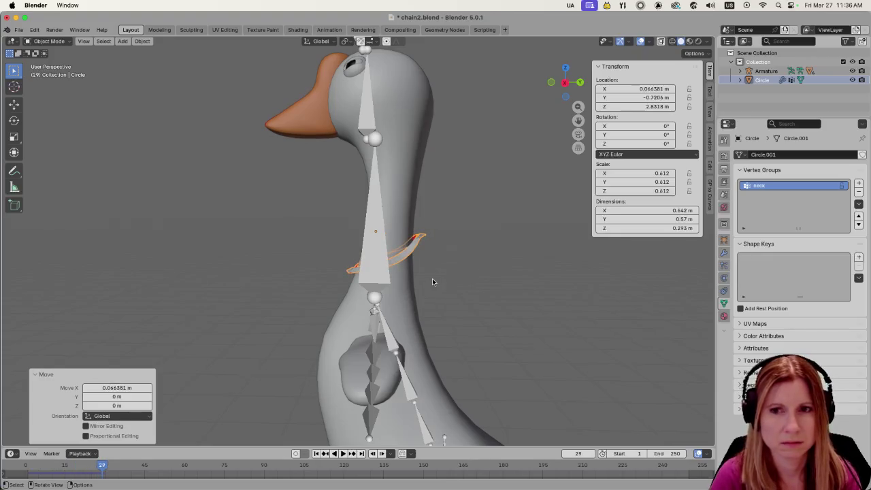
{"action": "mouse_move", "coordinate": [432, 279]}
{"action": "middle_mouse_down"}
{"action": "mouse_move", "coordinate": [561, 300]}
{"action": "mouse_move", "coordinate": [541, 314]}
{"action": "middle_mouse_up"}
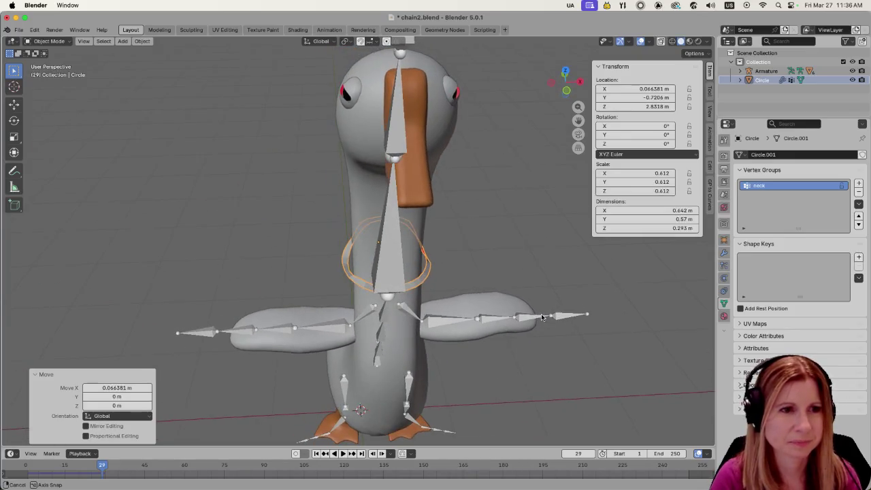
{"action": "scroll", "coordinate": [419, 347], "scroll_direction": "up", "scroll_amount": 2}
{"action": "scroll", "coordinate": [397, 340], "scroll_direction": "up", "scroll_amount": 3}
{"action": "scroll", "coordinate": [397, 340], "scroll_direction": "up", "scroll_amount": 2}
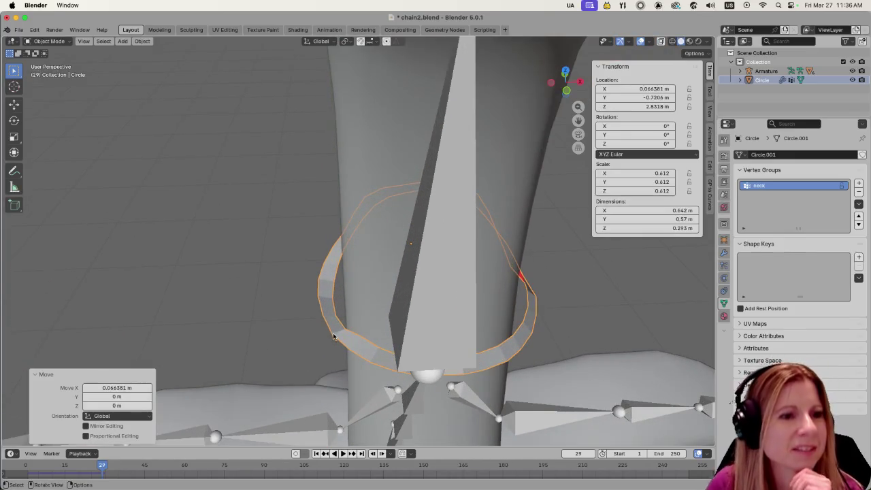
{"action": "mouse_move", "coordinate": [284, 311]}
{"action": "middle_mouse_down"}
{"action": "mouse_move", "coordinate": [323, 291]}
{"action": "mouse_move", "coordinate": [201, 298]}
{"action": "mouse_move", "coordinate": [374, 264]}
{"action": "middle_mouse_up"}
{"action": "mouse_move", "coordinate": [465, 279]}
{"action": "middle_mouse_down"}
{"action": "mouse_move", "coordinate": [583, 285]}
{"action": "mouse_move", "coordinate": [552, 287]}
{"action": "mouse_move", "coordinate": [551, 299]}
{"action": "mouse_move", "coordinate": [614, 288]}
{"action": "middle_mouse_up"}
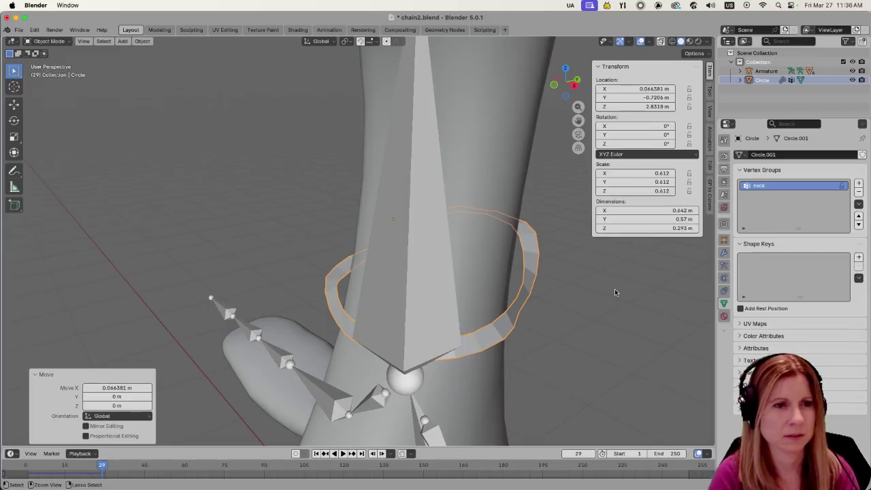
{"action": "key", "text": "ctrl+z"}
{"action": "mouse_move", "coordinate": [585, 446]}
{"action": "middle_mouse_down"}
{"action": "mouse_move", "coordinate": [600, 301]}
{"action": "mouse_move", "coordinate": [550, 317]}
{"action": "mouse_move", "coordinate": [558, 349]}
{"action": "middle_mouse_up"}
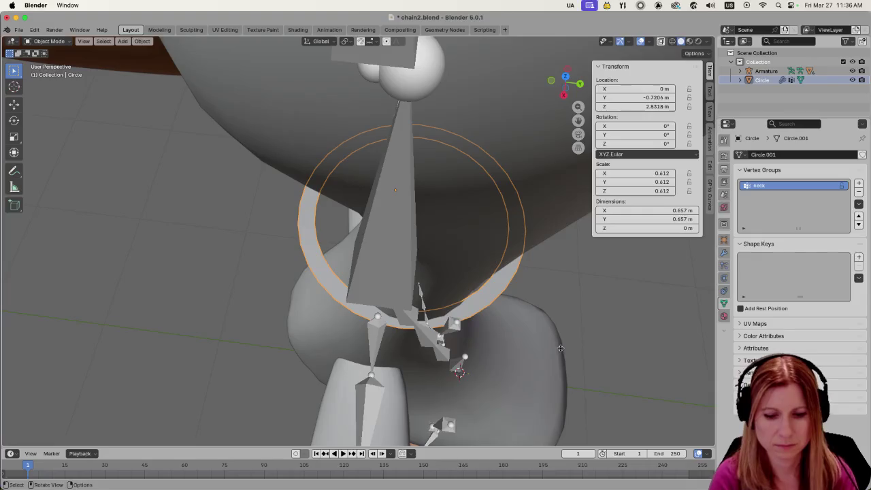
- In top view, nudge the ring about 0.059 m along X and slightly along Y
{"action": "key", "text": "KP_7"}
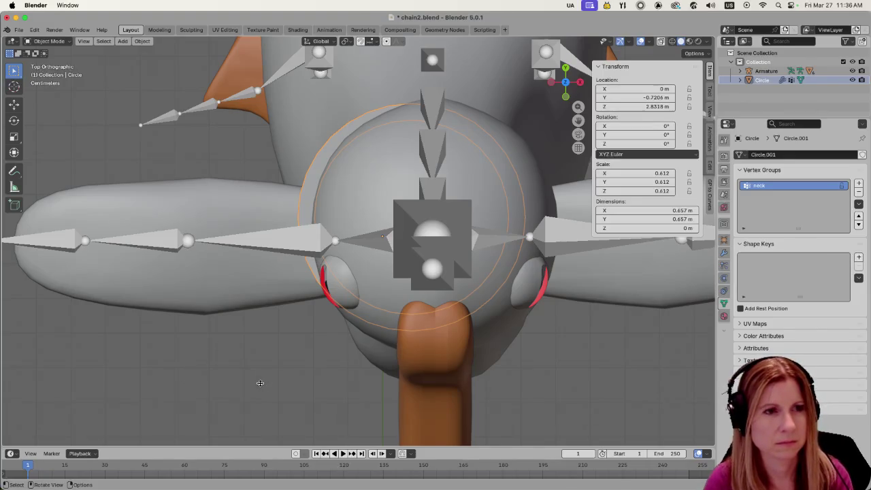
{"action": "key", "text": "g"}
{"action": "key", "text": "x"}
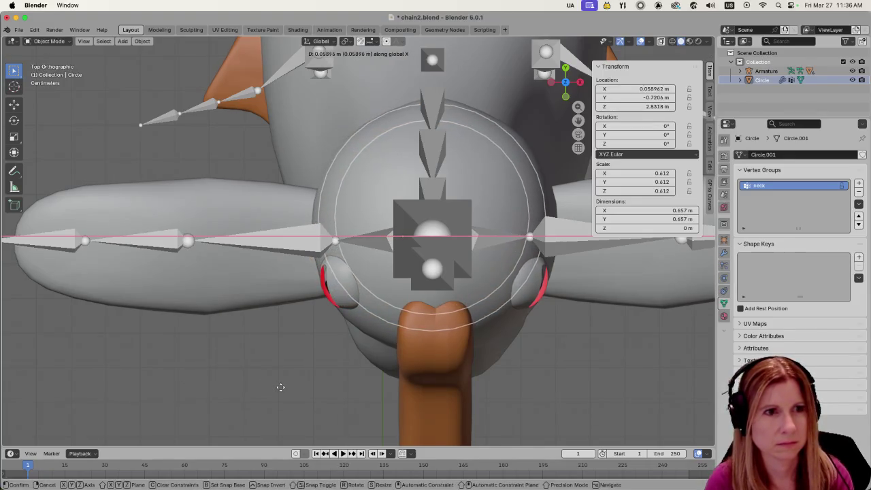
{"action": "left_click", "coordinate": [281, 387]}
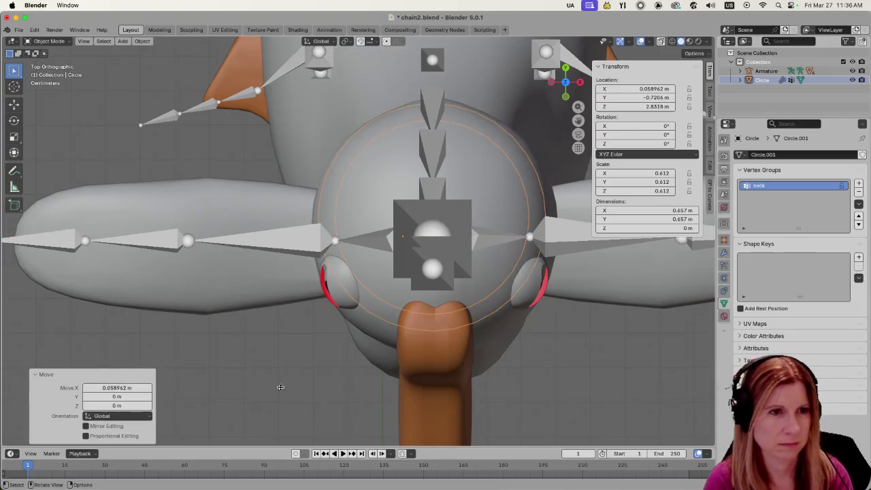
{"action": "key", "text": "g"}
{"action": "key", "text": "z"}
{"action": "key", "text": "y"}
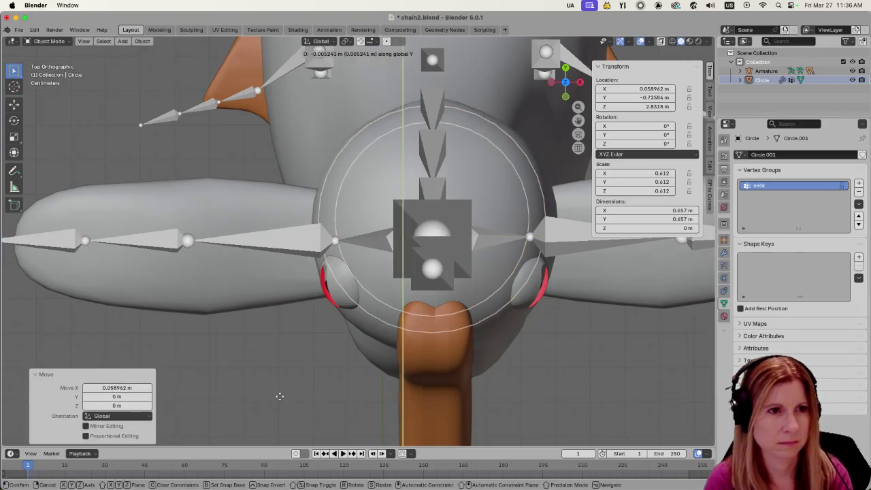
{"action": "left_click", "coordinate": [279, 400]}
{"action": "mouse_move", "coordinate": [279, 400]}
{"action": "middle_mouse_down"}
{"action": "mouse_move", "coordinate": [420, 318]}
{"action": "mouse_move", "coordinate": [273, 339]}
{"action": "mouse_move", "coordinate": [203, 321]}
{"action": "middle_mouse_up"}
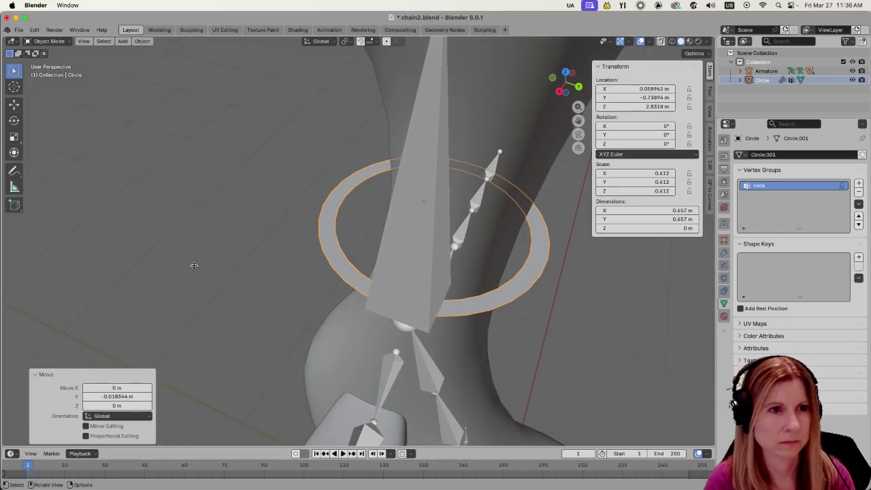
- Shrink the ring to 0.542, nudge it along X in front view, and hide the armature
{"action": "key", "text": "s"}
{"action": "left_click", "coordinate": [222, 264]}
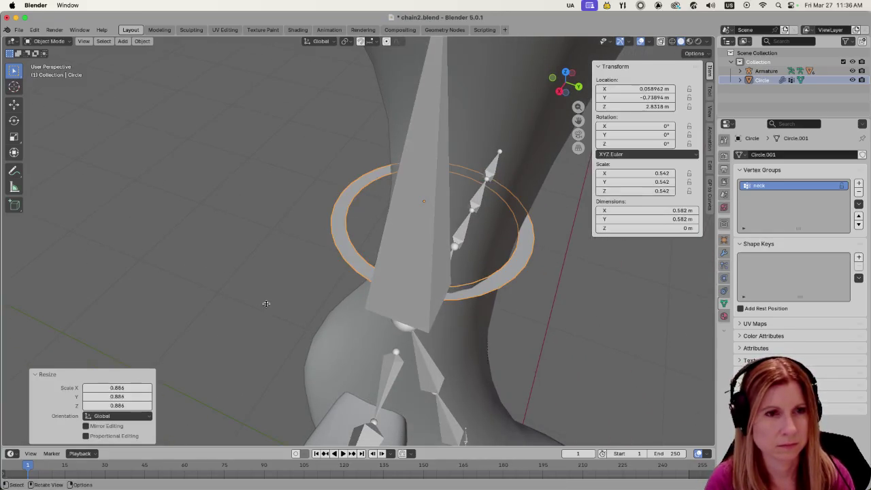
{"action": "key", "text": "KP_7"}
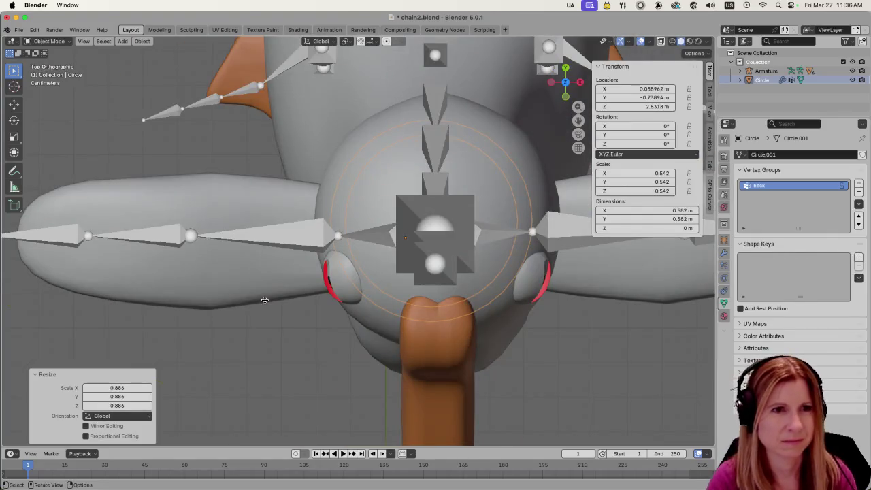
{"action": "key", "text": "KP_1"}
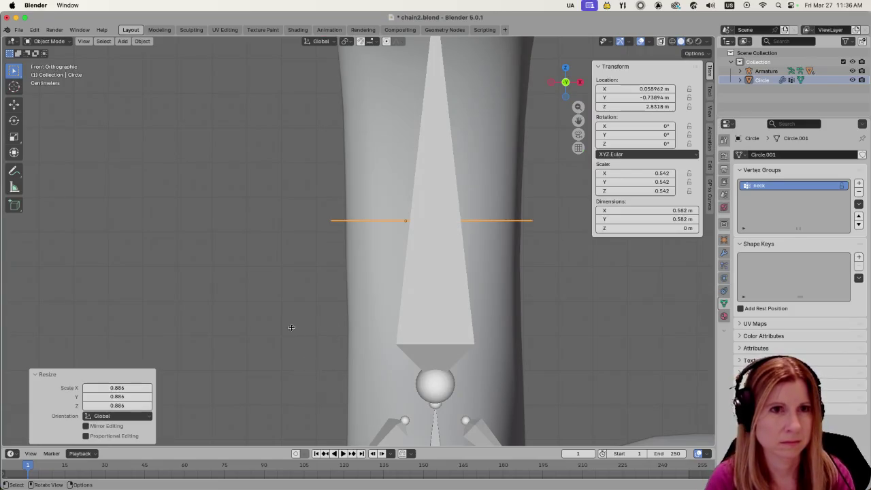
{"action": "key", "text": "g"}
{"action": "key", "text": "x"}
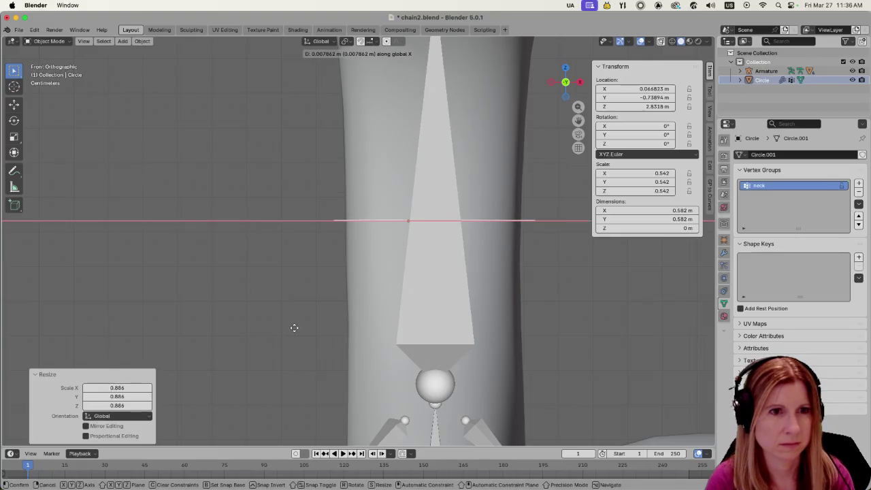
{"action": "left_click", "coordinate": [293, 327]}
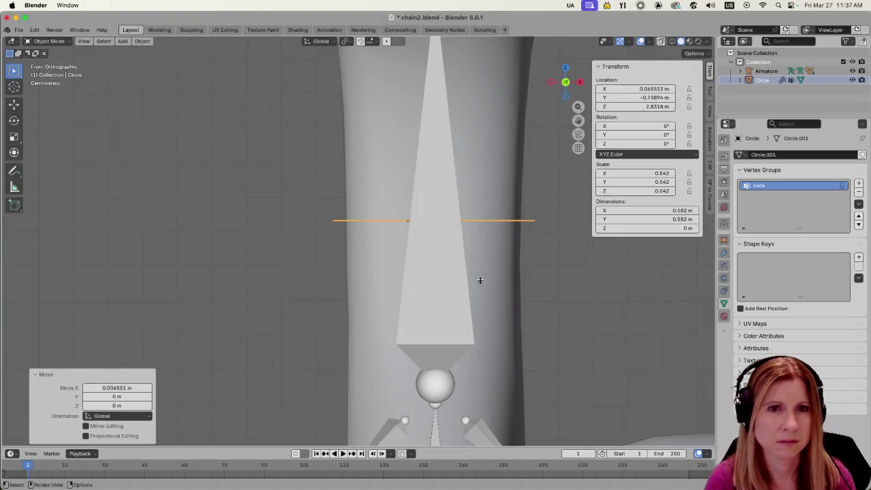
{"action": "middle_click_drag", "start_coordinate": [475, 281], "coordinate": [457, 298]}
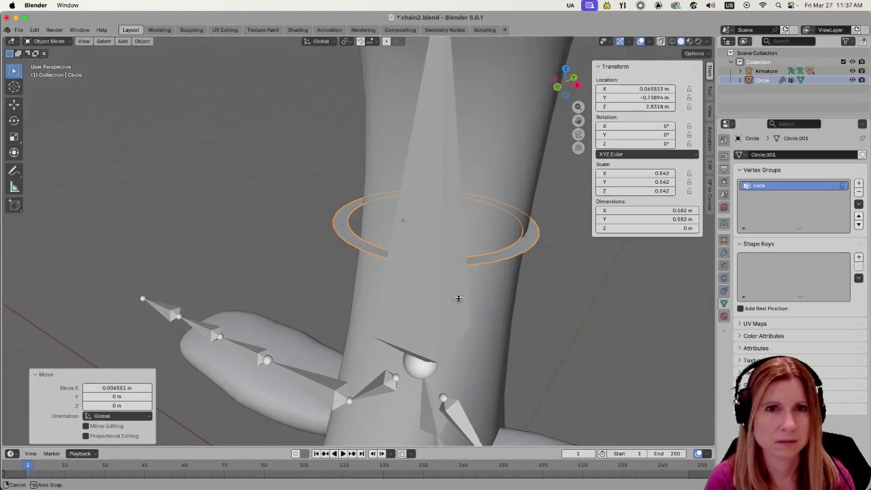
{"action": "left_click", "coordinate": [852, 71]}
- Move the collar ring along the Y axis on the goose's neck
{"action": "mouse_move", "coordinate": [261, 255]}
{"action": "middle_mouse_down"}
{"action": "mouse_move", "coordinate": [297, 271]}
{"action": "mouse_move", "coordinate": [280, 191]}
{"action": "mouse_move", "coordinate": [206, 189]}
{"action": "mouse_move", "coordinate": [86, 227]}
{"action": "mouse_move", "coordinate": [72, 242]}
{"action": "mouse_move", "coordinate": [69, 300]}
{"action": "middle_mouse_up"}
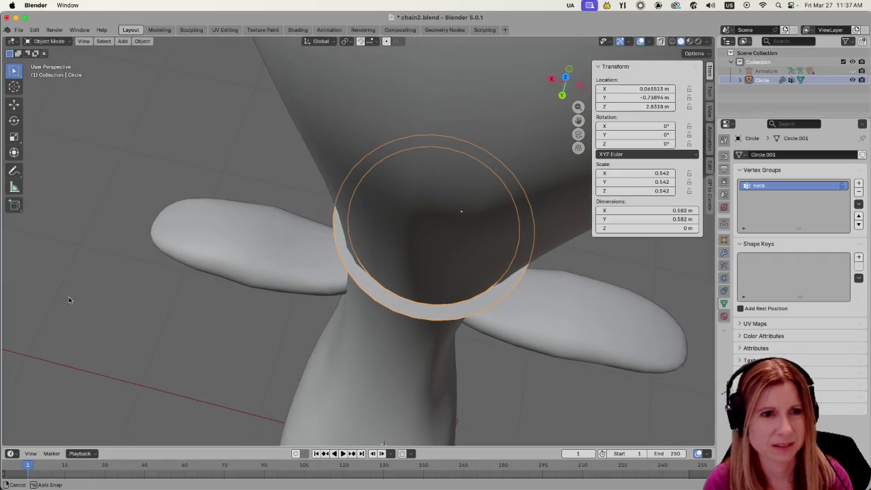
{"action": "key", "text": "KP_7"}
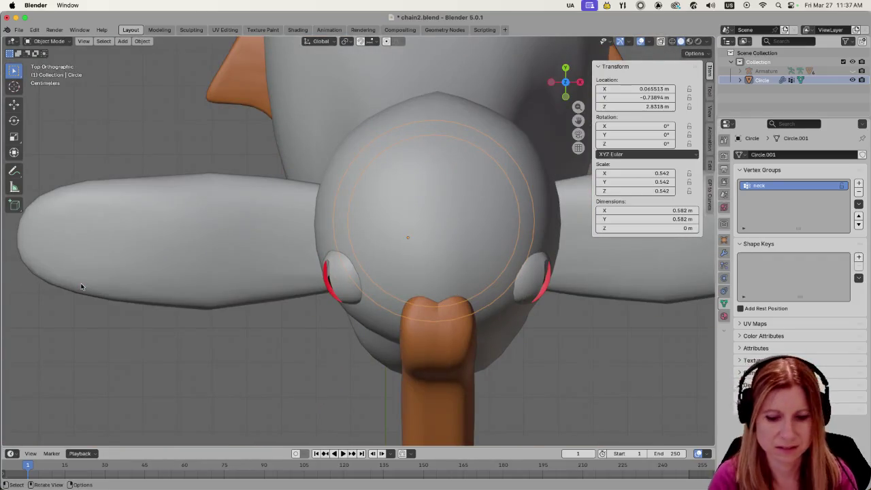
{"action": "key", "text": "KP_1"}
{"action": "mouse_move", "coordinate": [234, 274]}
{"action": "middle_mouse_down"}
{"action": "mouse_move", "coordinate": [426, 295]}
{"action": "mouse_move", "coordinate": [483, 286]}
{"action": "mouse_move", "coordinate": [460, 319]}
{"action": "mouse_move", "coordinate": [467, 315]}
{"action": "middle_mouse_up"}
{"action": "mouse_move", "coordinate": [525, 326]}
{"action": "middle_mouse_down"}
{"action": "mouse_move", "coordinate": [512, 336]}
{"action": "mouse_move", "coordinate": [437, 334]}
{"action": "mouse_move", "coordinate": [391, 317]}
{"action": "mouse_move", "coordinate": [367, 360]}
{"action": "mouse_move", "coordinate": [311, 359]}
{"action": "mouse_move", "coordinate": [467, 363]}
{"action": "mouse_move", "coordinate": [485, 347]}
{"action": "mouse_move", "coordinate": [445, 307]}
{"action": "mouse_move", "coordinate": [346, 310]}
{"action": "middle_mouse_up"}
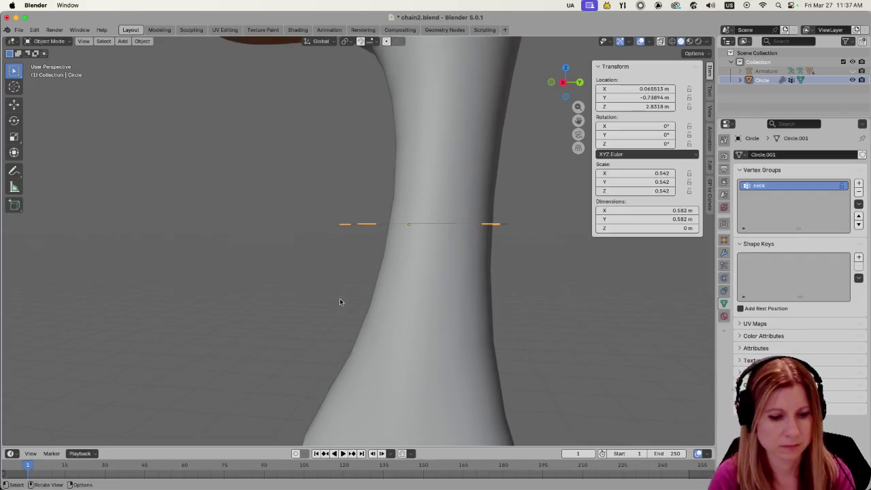
{"action": "key", "text": "g"}
{"action": "key", "text": "y"}
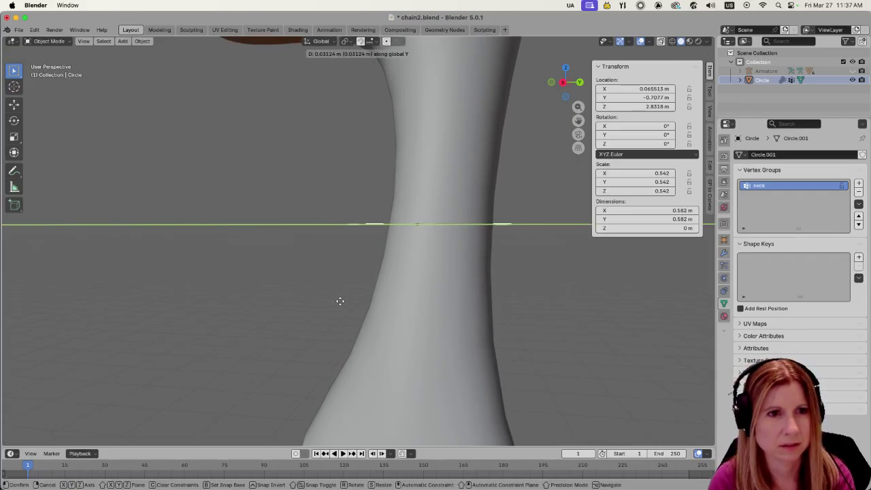
{"action": "left_click", "coordinate": [340, 300]}
- Play the cloth simulation and watch the ring settle around the neck from the side
{"action": "mouse_move", "coordinate": [341, 298]}
{"action": "middle_mouse_down"}
{"action": "mouse_move", "coordinate": [457, 284]}
{"action": "mouse_move", "coordinate": [435, 307]}
{"action": "middle_mouse_up"}
{"action": "mouse_move", "coordinate": [332, 318]}
{"action": "middle_mouse_down"}
{"action": "mouse_move", "coordinate": [393, 314]}
{"action": "mouse_move", "coordinate": [311, 277]}
{"action": "mouse_move", "coordinate": [202, 251]}
{"action": "mouse_move", "coordinate": [73, 262]}
{"action": "mouse_move", "coordinate": [26, 288]}
{"action": "mouse_move", "coordinate": [209, 253]}
{"action": "middle_mouse_up"}
{"action": "scroll", "coordinate": [209, 253], "scroll_direction": "down", "scroll_amount": 5}
{"action": "mouse_move", "coordinate": [375, 286]}
{"action": "middle_mouse_down"}
{"action": "mouse_move", "coordinate": [317, 278]}
{"action": "mouse_move", "coordinate": [302, 285]}
{"action": "middle_mouse_up"}
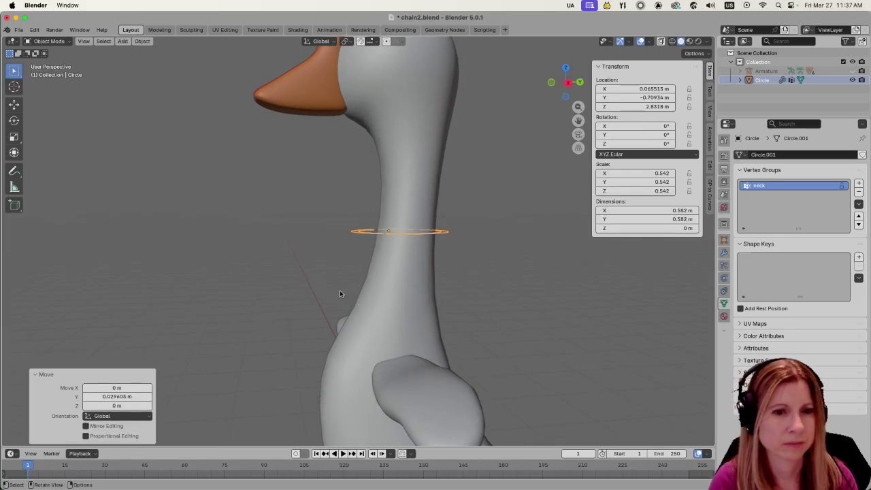
{"action": "key", "text": "space"}
{"action": "mouse_move", "coordinate": [502, 324]}
{"action": "middle_mouse_down"}
{"action": "mouse_move", "coordinate": [470, 294]}
{"action": "mouse_move", "coordinate": [435, 292]}
{"action": "mouse_move", "coordinate": [439, 320]}
{"action": "middle_mouse_up"}
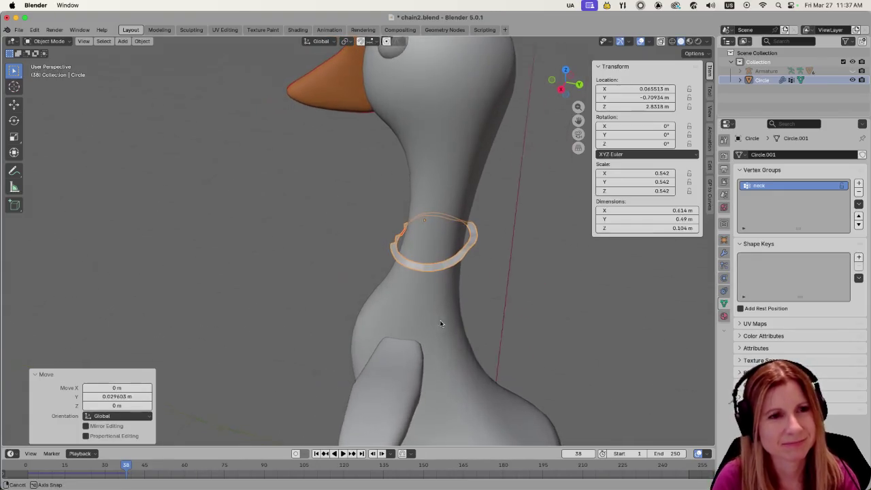
{"action": "scroll", "coordinate": [482, 360], "scroll_direction": "up", "scroll_amount": 3}
{"action": "mouse_move", "coordinate": [482, 361]}
{"action": "middle_mouse_down"}
{"action": "mouse_move", "coordinate": [413, 345]}
{"action": "mouse_move", "coordinate": [502, 330]}
{"action": "mouse_move", "coordinate": [525, 342]}
{"action": "mouse_move", "coordinate": [463, 297]}
{"action": "middle_mouse_up"}
{"action": "scroll", "coordinate": [522, 343], "scroll_direction": "down", "scroll_amount": 5}
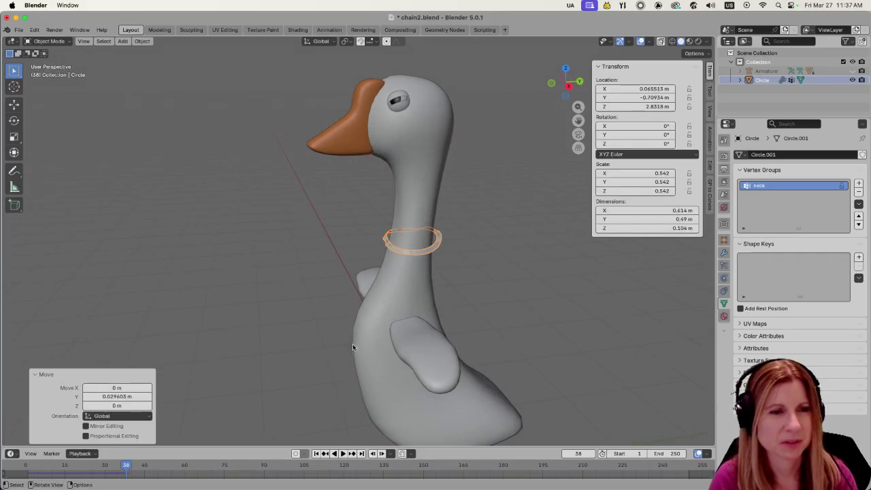
{"action": "scroll", "coordinate": [401, 325], "scroll_direction": "up", "scroll_amount": 4}
- Return to frame 1 and undo the ring's tweaks, restoring its 0.612 scale
{"action": "key", "text": "shift+Left"}
{"action": "key", "text": "ctrl+z"}
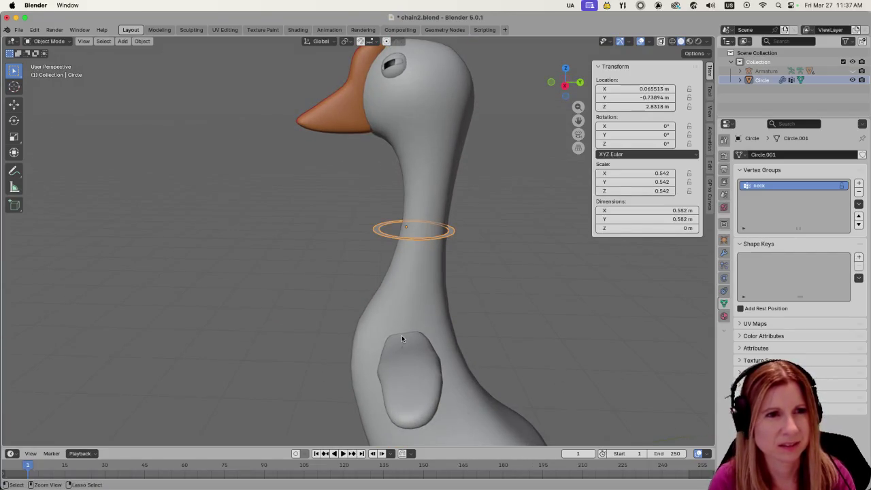
{"action": "key", "text": "ctrl+z"}
{"action": "key", "text": "ctrl+z"}
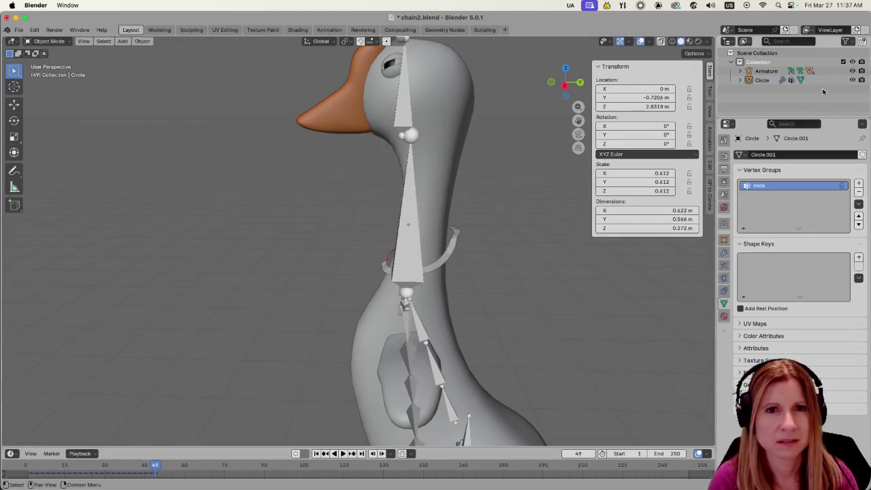
{"action": "left_click", "coordinate": [853, 70]}
{"action": "mouse_move", "coordinate": [450, 302]}
{"action": "middle_mouse_down"}
{"action": "mouse_move", "coordinate": [599, 310]}
{"action": "mouse_move", "coordinate": [705, 294]}
{"action": "middle_mouse_up"}
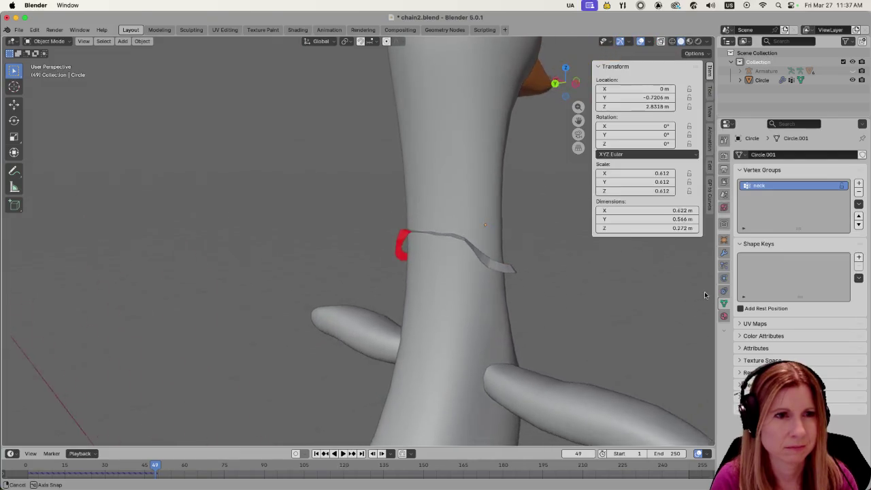
{"action": "middle_click_drag", "start_coordinate": [705, 294], "coordinate": [437, 306]}
{"action": "scroll", "coordinate": [386, 275], "scroll_direction": "up", "scroll_amount": 4}
{"action": "scroll", "coordinate": [496, 311], "scroll_direction": "down", "scroll_amount": 2}
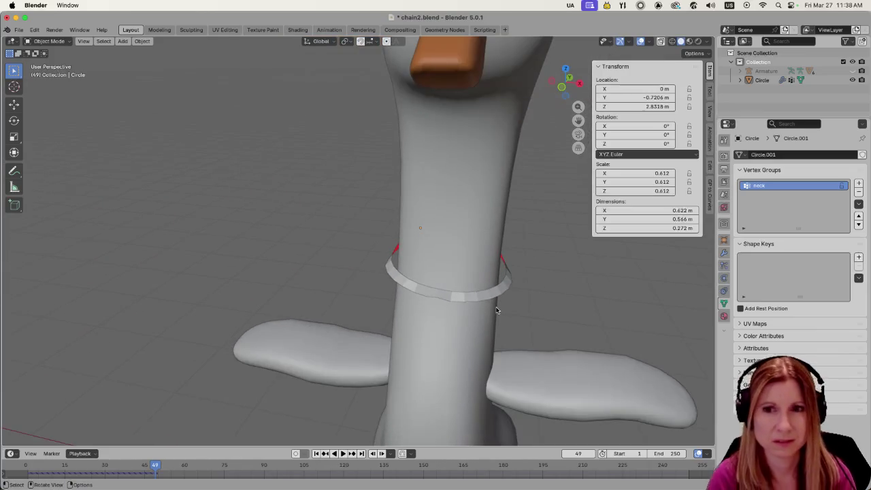
{"action": "scroll", "coordinate": [447, 338], "scroll_direction": "down", "scroll_amount": 2}
{"action": "middle_click_drag", "start_coordinate": [448, 338], "coordinate": [413, 317]}
{"action": "scroll", "coordinate": [430, 319], "scroll_direction": "down", "scroll_amount": 3}
{"action": "scroll", "coordinate": [430, 320], "scroll_direction": "down", "scroll_amount": 3}
{"action": "scroll", "coordinate": [413, 315], "scroll_direction": "up", "scroll_amount": 3}
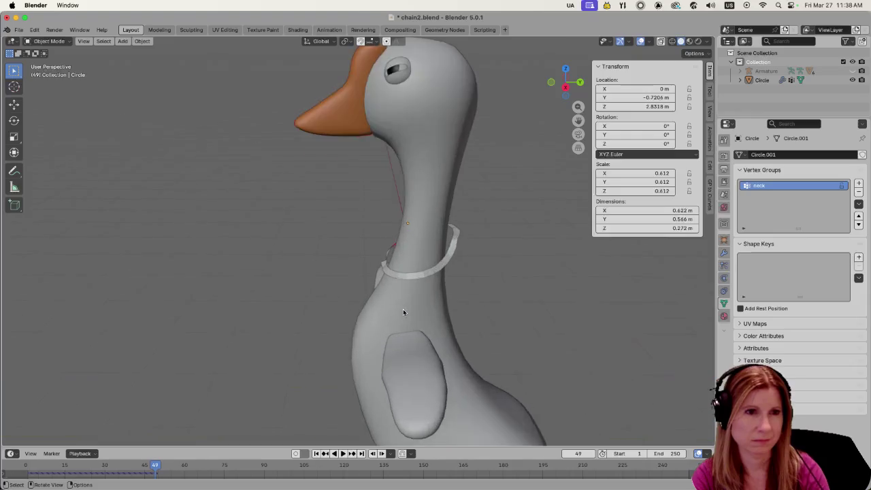
{"action": "scroll", "coordinate": [403, 310], "scroll_direction": "up", "scroll_amount": 4}
{"action": "key", "text": "alt+h"}
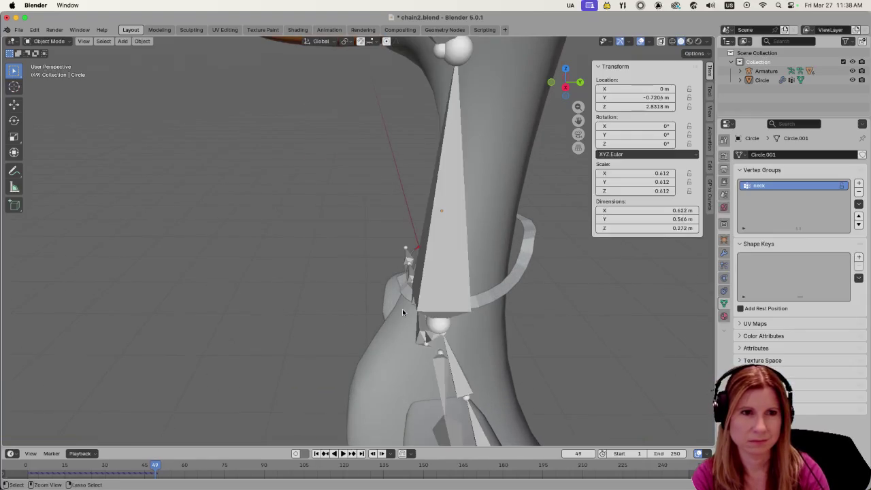
{"action": "key", "text": "shift+Left"}
{"action": "key", "text": "ctrl+z"}
{"action": "key", "text": "ctrl+z"}
{"action": "key", "text": "ctrl+z"}
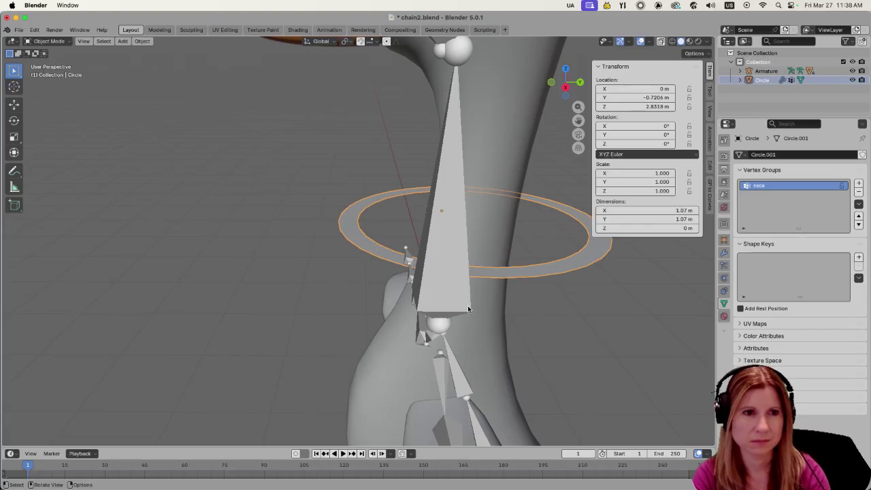
- Hide the goose's armature and select the collar ring
{"action": "left_click", "coordinate": [854, 70]}
{"action": "left_click", "coordinate": [537, 321]}
{"action": "left_click", "coordinate": [509, 277]}
- Run the cloth simulation to frame 35 and inspect the full-size ring draping down the neck
{"action": "key", "text": "space"}
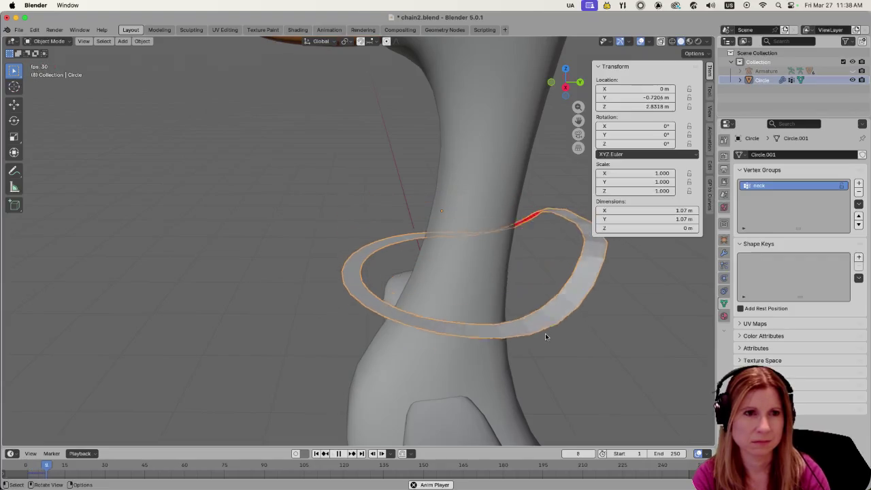
{"action": "key", "text": "space"}
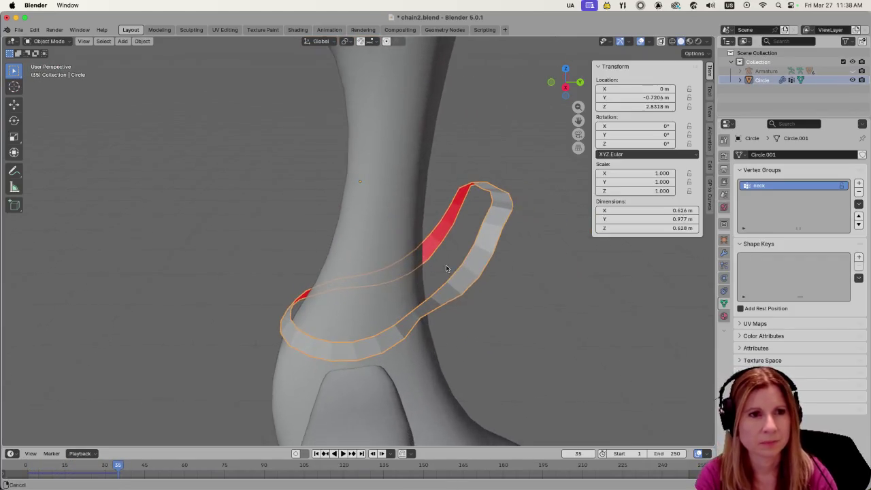
{"action": "scroll", "coordinate": [451, 266], "scroll_direction": "down", "scroll_amount": 6}
{"action": "mouse_move", "coordinate": [346, 302]}
{"action": "middle_mouse_down"}
{"action": "mouse_move", "coordinate": [365, 285]}
{"action": "mouse_move", "coordinate": [443, 267]}
{"action": "mouse_move", "coordinate": [510, 282]}
{"action": "mouse_move", "coordinate": [392, 291]}
{"action": "middle_mouse_up"}
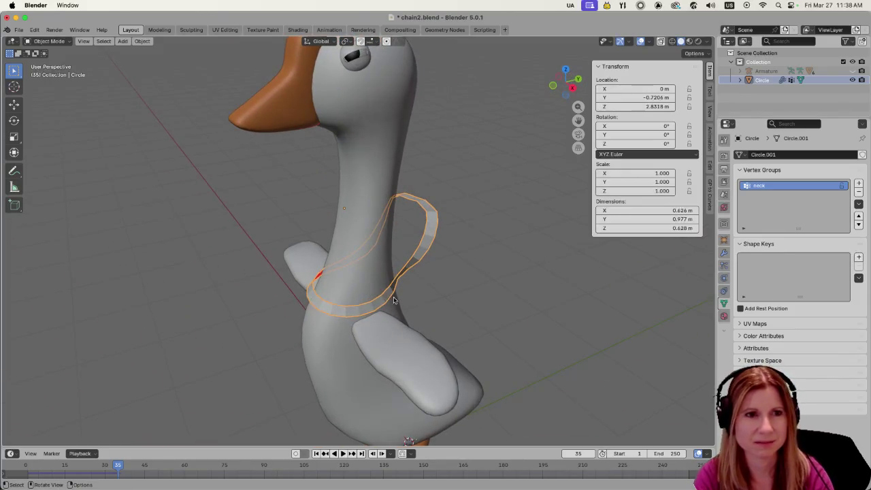
{"action": "scroll", "coordinate": [393, 300], "scroll_direction": "up", "scroll_amount": 3}
{"action": "scroll", "coordinate": [392, 296], "scroll_direction": "down", "scroll_amount": 2}
{"action": "scroll", "coordinate": [392, 302], "scroll_direction": "down", "scroll_amount": 5}
{"action": "middle_click_drag", "start_coordinate": [388, 292], "coordinate": [321, 300]}
{"action": "scroll", "coordinate": [322, 299], "scroll_direction": "up", "scroll_amount": 2}
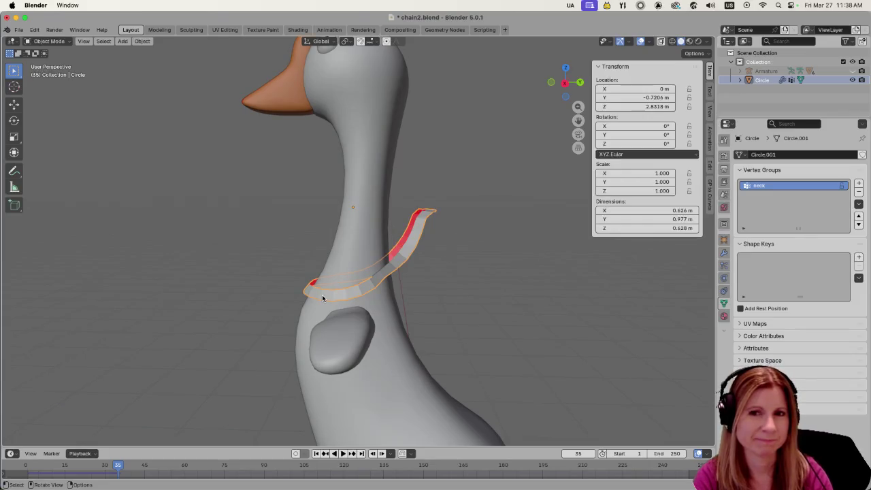
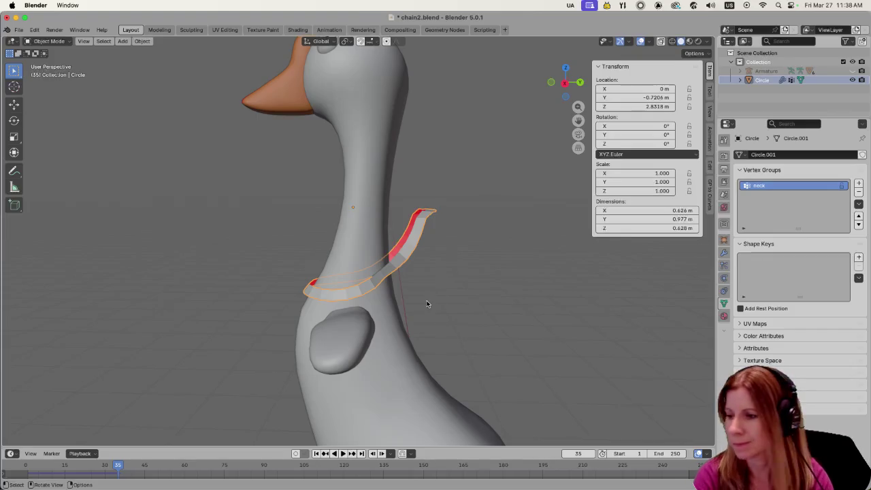
- Select the neck strap and convert it from a curve into a mesh
{"action": "mouse_move", "coordinate": [455, 297]}
{"action": "middle_mouse_down"}
{"action": "mouse_move", "coordinate": [558, 288]}
{"action": "mouse_move", "coordinate": [628, 303]}
{"action": "mouse_move", "coordinate": [359, 253]}
{"action": "mouse_move", "coordinate": [226, 257]}
{"action": "mouse_move", "coordinate": [130, 293]}
{"action": "mouse_move", "coordinate": [70, 279]}
{"action": "mouse_move", "coordinate": [56, 288]}
{"action": "mouse_move", "coordinate": [83, 300]}
{"action": "middle_mouse_up"}
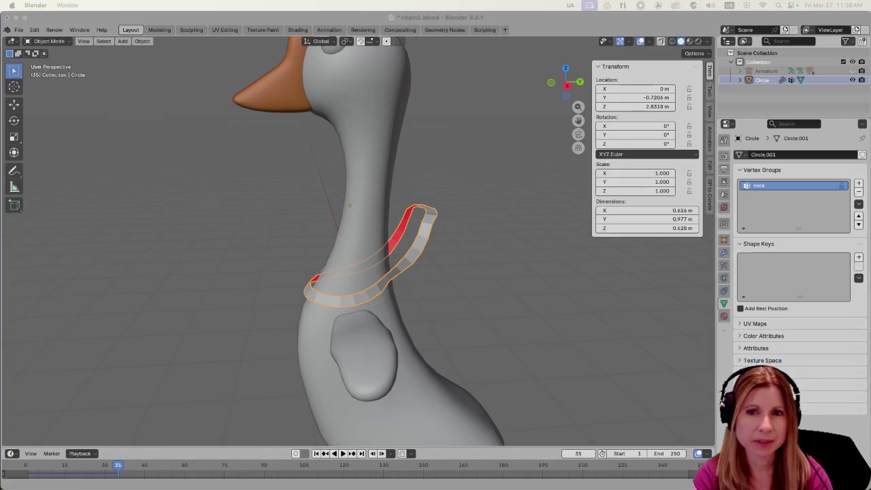
{"action": "left_click", "coordinate": [494, 52]}
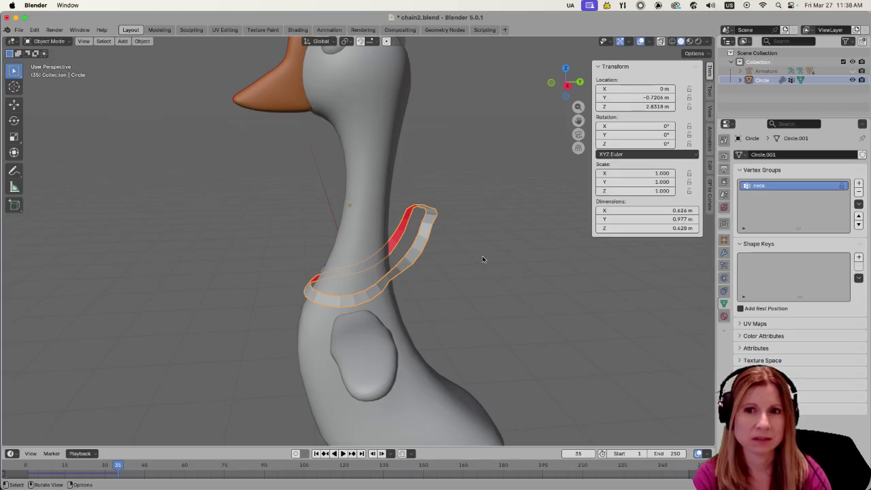
{"action": "left_click", "coordinate": [440, 304]}
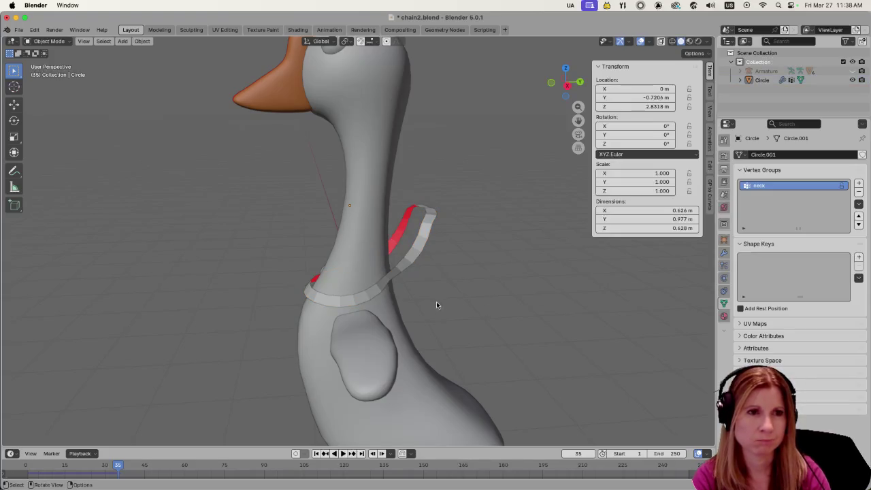
{"action": "left_click", "coordinate": [418, 266]}
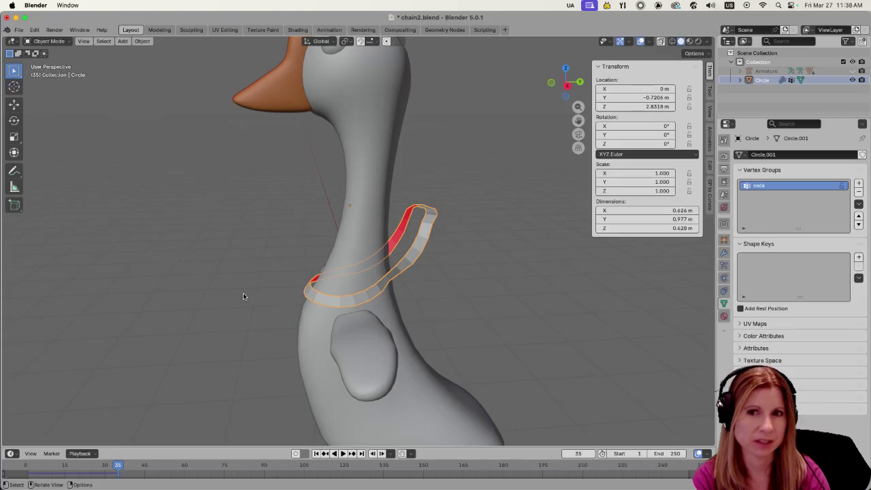
{"action": "mouse_move", "coordinate": [218, 275]}
{"action": "middle_mouse_down"}
{"action": "mouse_move", "coordinate": [413, 263]}
{"action": "mouse_move", "coordinate": [197, 279]}
{"action": "middle_mouse_up"}
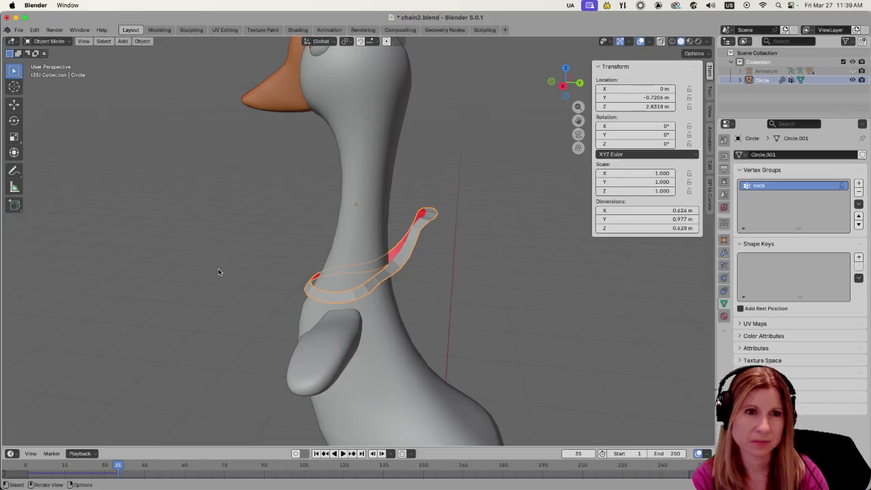
{"action": "middle_click_drag", "start_coordinate": [303, 262], "coordinate": [260, 280]}
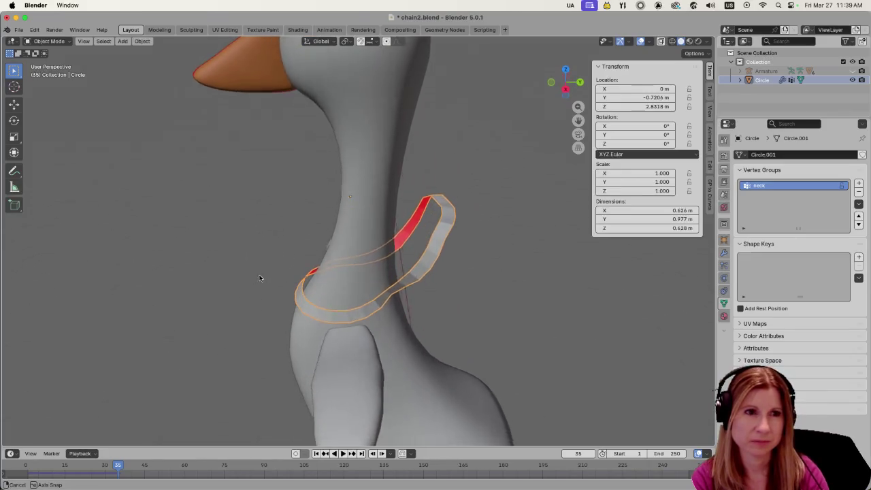
{"action": "right_click", "coordinate": [444, 248]}
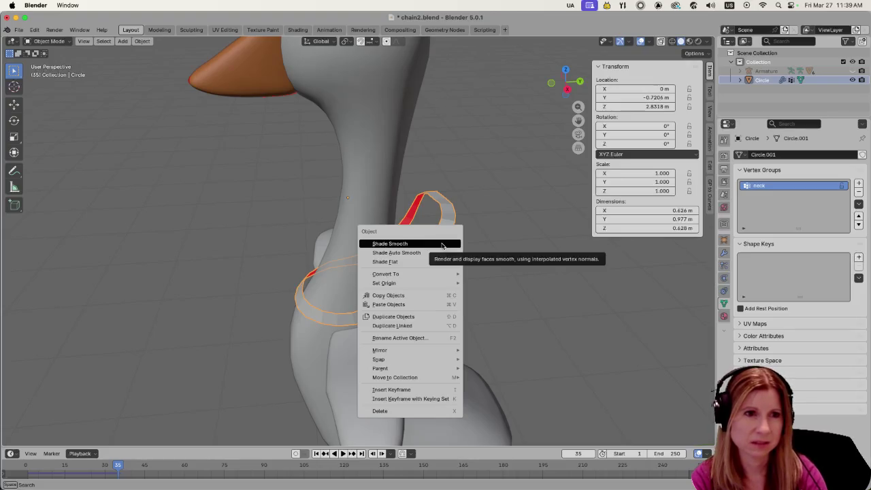
{"action": "left_click", "coordinate": [490, 275]}
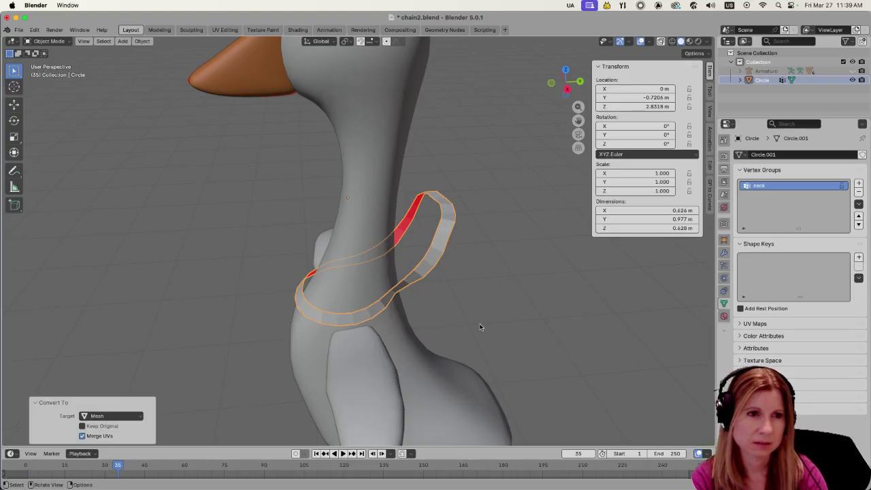
- Shrink the ring to 0.742, shift it along Y and lower it down the neck
{"action": "key", "text": "s"}
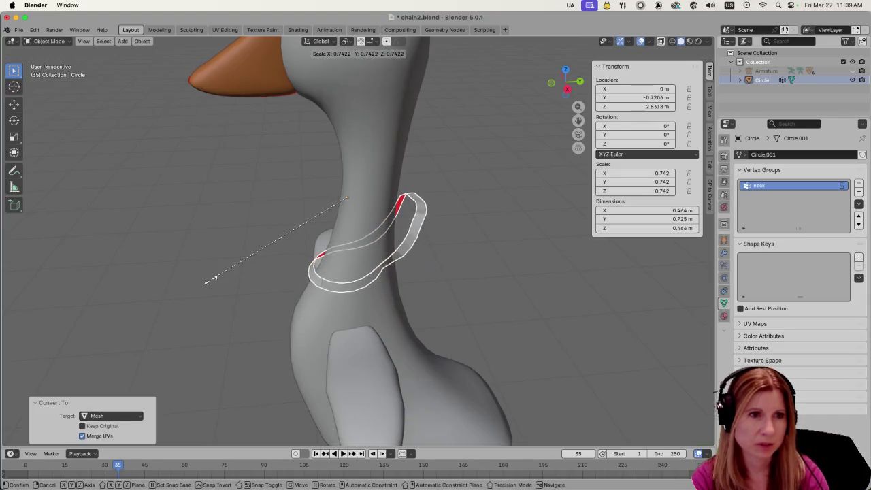
{"action": "left_click", "coordinate": [214, 277]}
{"action": "mouse_move", "coordinate": [478, 324]}
{"action": "middle_mouse_down"}
{"action": "mouse_move", "coordinate": [460, 312]}
{"action": "mouse_move", "coordinate": [466, 306]}
{"action": "middle_mouse_up"}
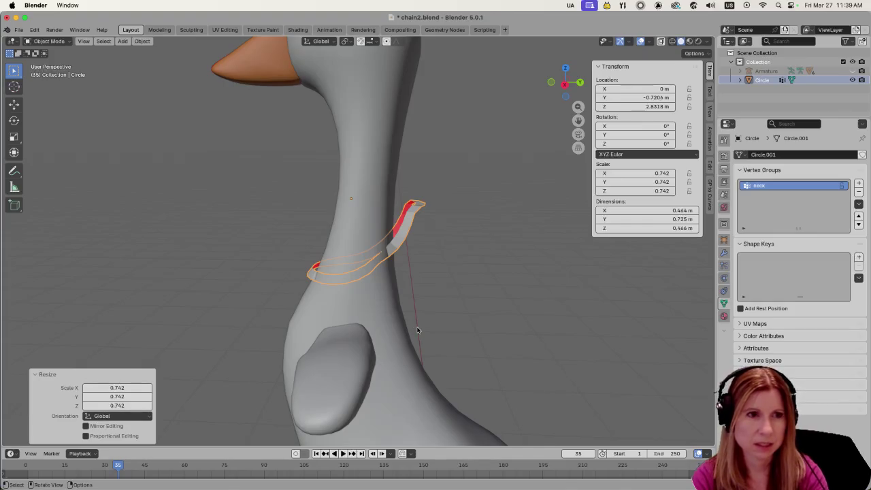
{"action": "key", "text": "g"}
{"action": "key", "text": "y"}
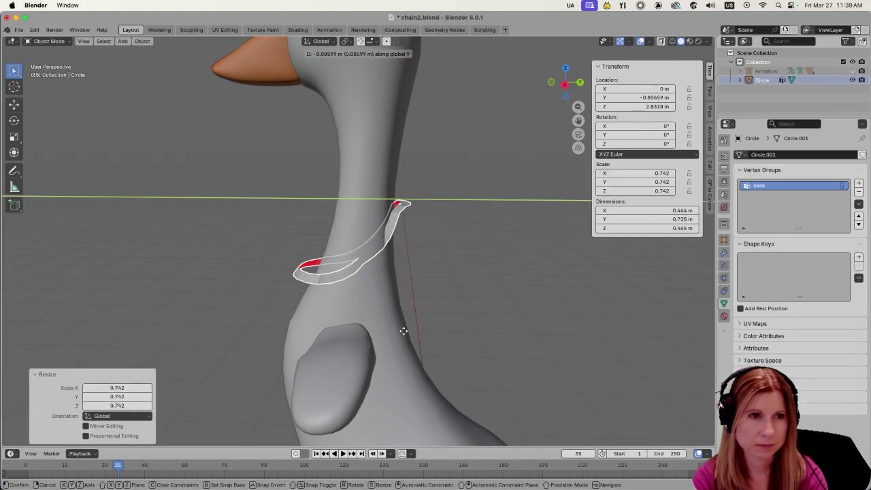
{"action": "left_click", "coordinate": [403, 330]}
{"action": "key", "text": "g"}
{"action": "key", "text": "z"}
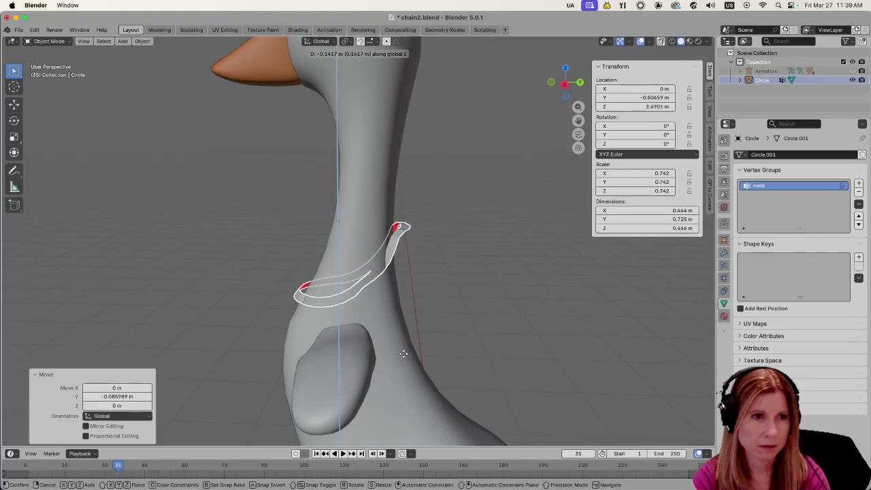
{"action": "left_click", "coordinate": [340, 361]}
{"action": "middle_click_drag", "start_coordinate": [340, 361], "coordinate": [373, 346]}
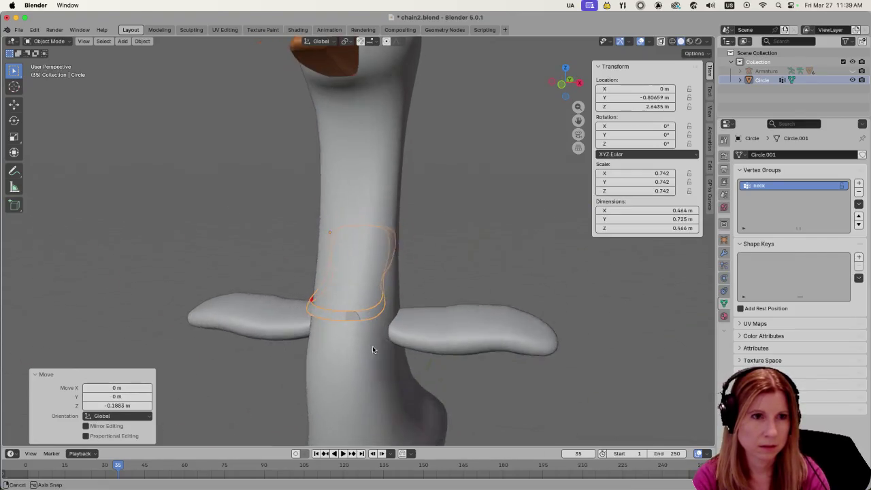
- Widen the ring to 1.221 on X and centre it along X on the neck
{"action": "key", "text": "alt+a"}
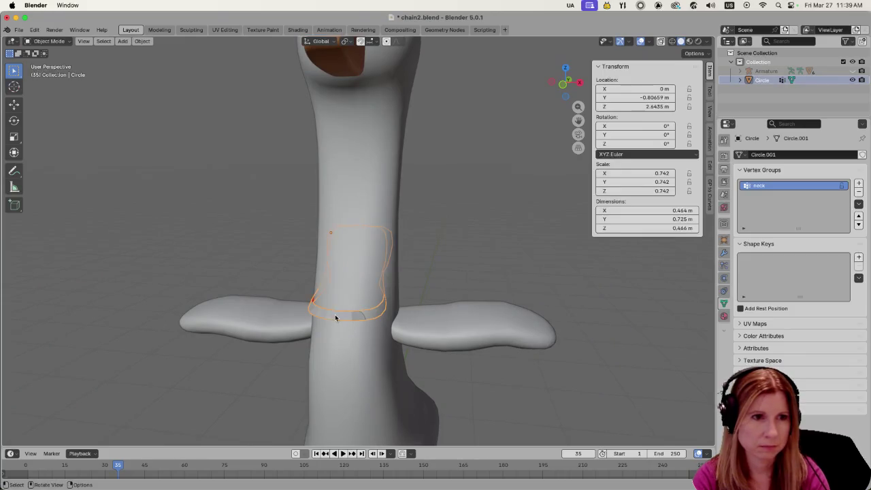
{"action": "middle_click_drag", "start_coordinate": [224, 321], "coordinate": [243, 322]}
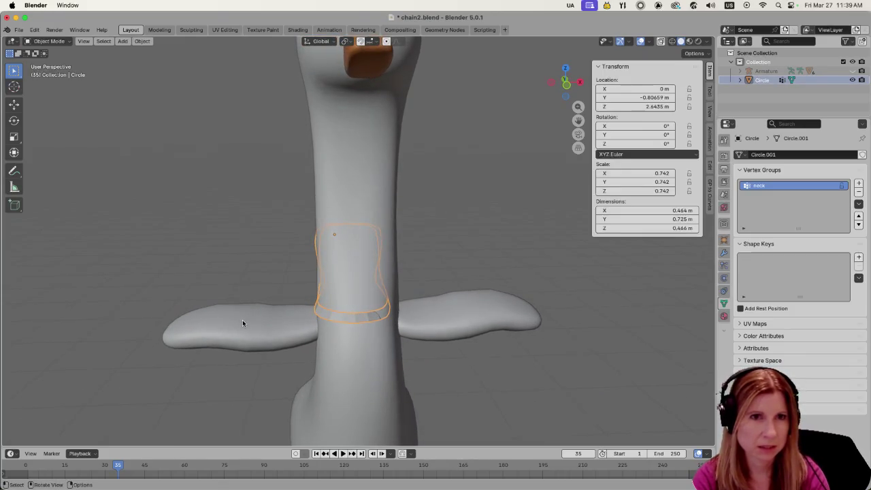
{"action": "key", "text": "s"}
{"action": "key", "text": "x"}
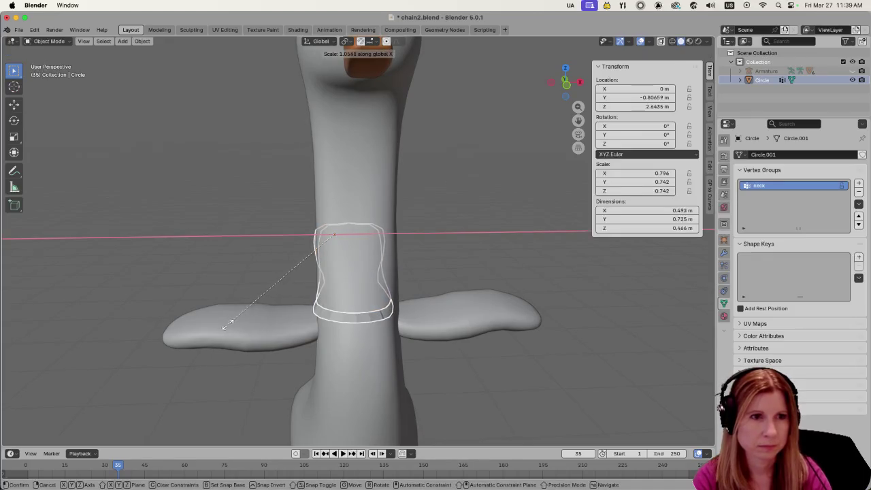
{"action": "left_click", "coordinate": [200, 327]}
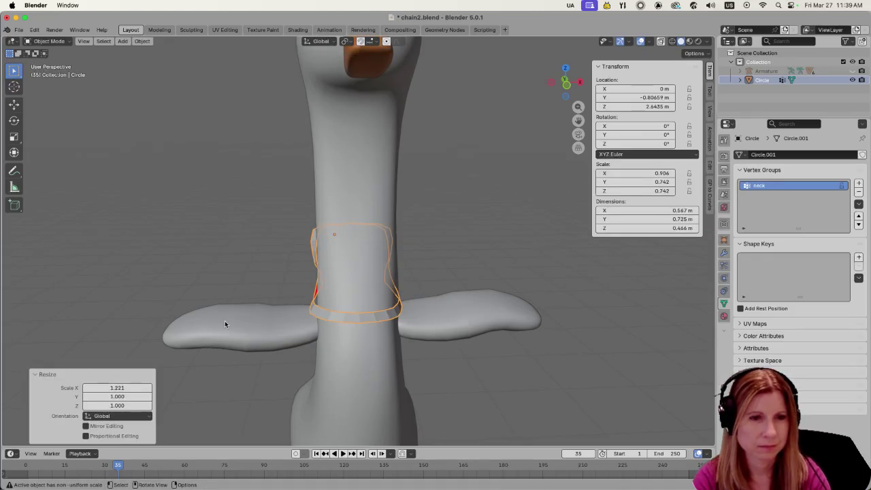
{"action": "key", "text": "g"}
{"action": "key", "text": "x"}
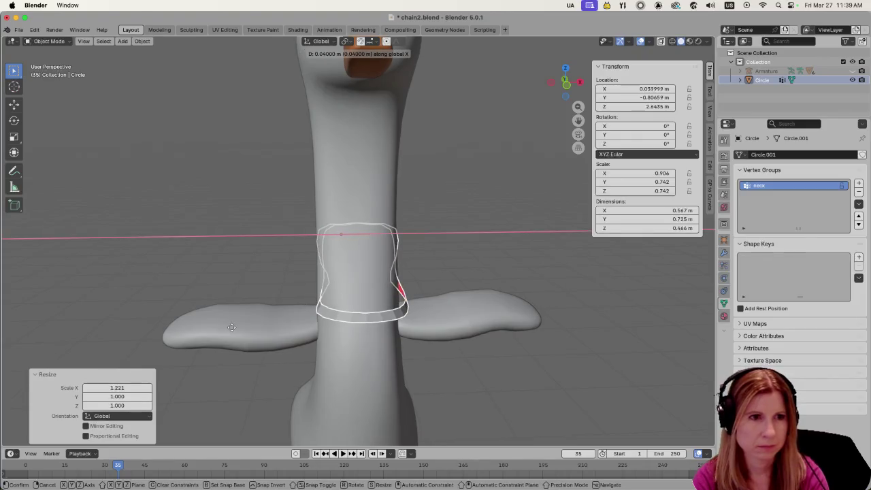
{"action": "left_click", "coordinate": [228, 330]}
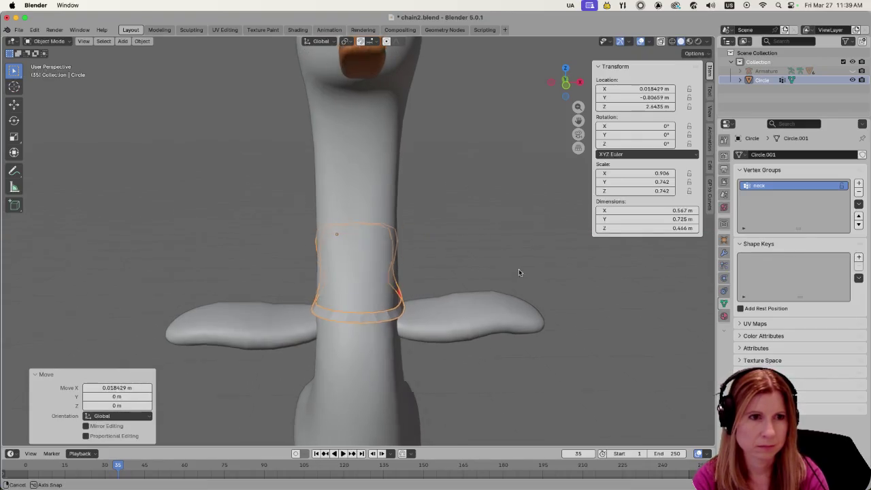
- Enlarge the ring to 1.151 and push it back -0.0978 m along Y
{"action": "middle_click_drag", "start_coordinate": [524, 268], "coordinate": [459, 276]}
{"action": "left_click", "coordinate": [373, 263]}
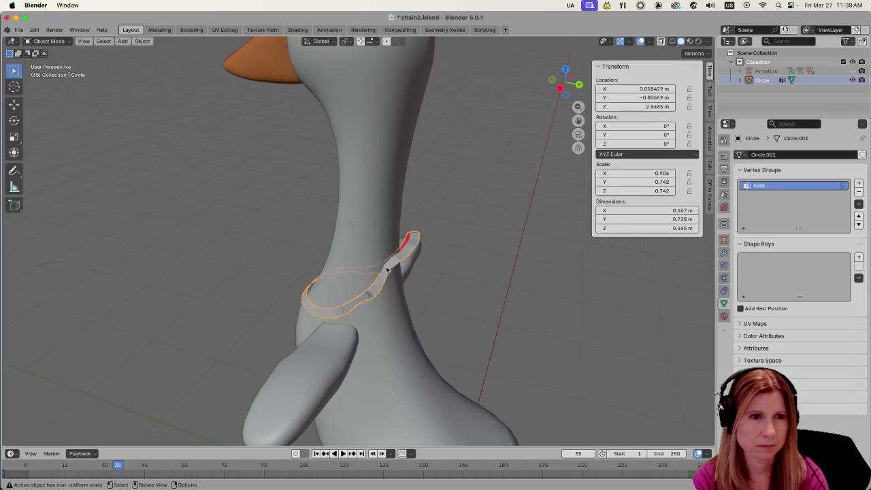
{"action": "middle_click_drag", "start_coordinate": [386, 269], "coordinate": [314, 294]}
{"action": "left_click", "coordinate": [249, 284]}
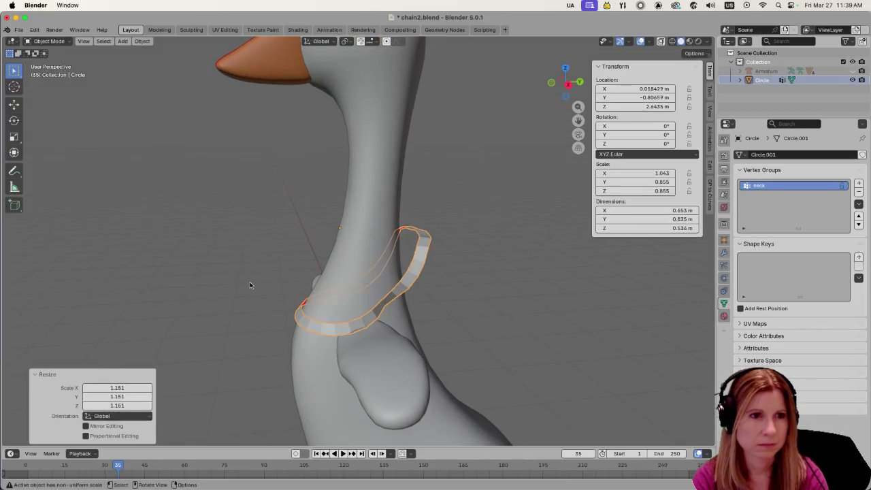
{"action": "middle_click_drag", "start_coordinate": [404, 320], "coordinate": [381, 329]}
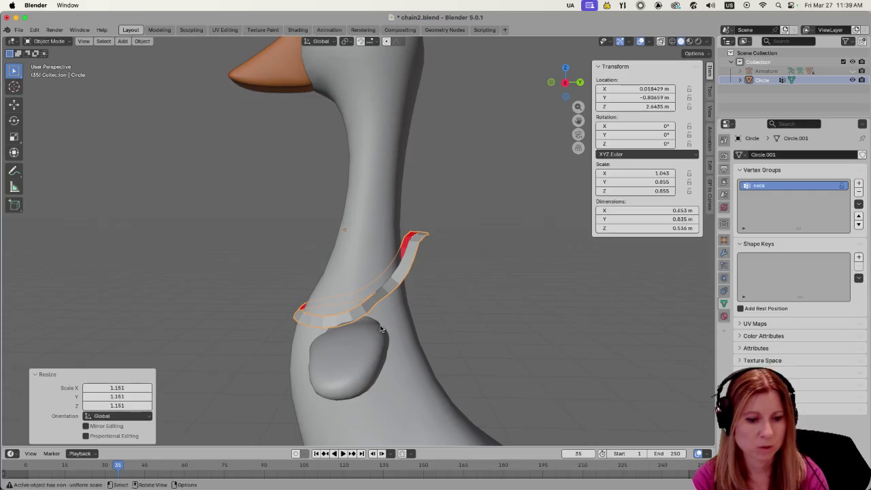
{"action": "key", "text": "g"}
{"action": "key", "text": "y"}
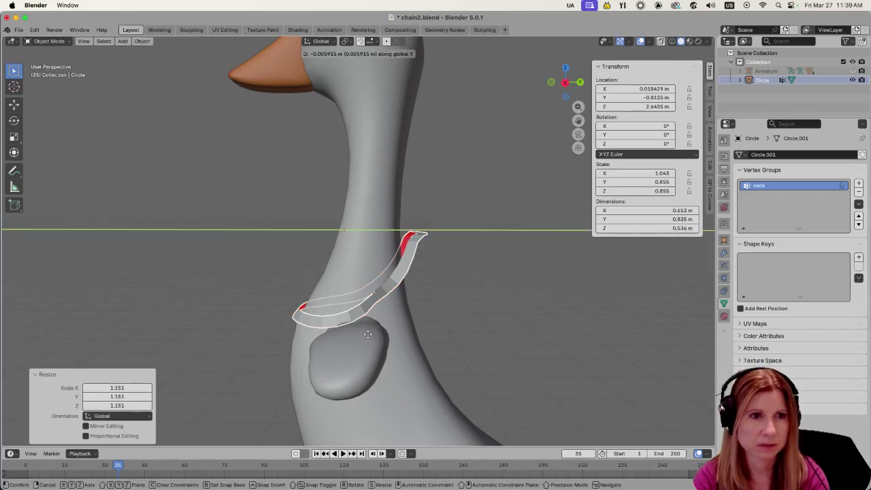
{"action": "left_click", "coordinate": [353, 333]}
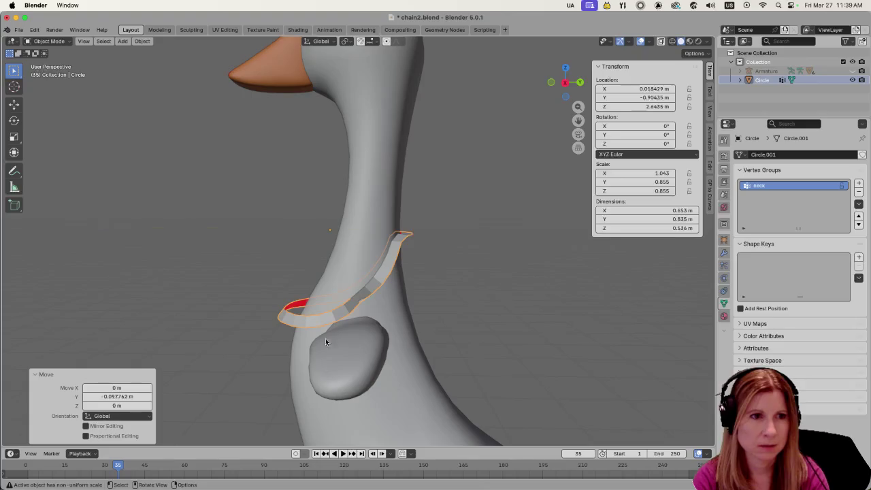
{"action": "mouse_move", "coordinate": [348, 343]}
{"action": "middle_mouse_down"}
{"action": "mouse_move", "coordinate": [594, 351]}
{"action": "mouse_move", "coordinate": [588, 362]}
{"action": "mouse_move", "coordinate": [517, 363]}
{"action": "mouse_move", "coordinate": [335, 336]}
{"action": "mouse_move", "coordinate": [380, 311]}
{"action": "middle_mouse_up"}
- Zoom and orbit around the neck to inspect the ring's tilt
{"action": "scroll", "coordinate": [517, 363], "scroll_direction": "down", "scroll_amount": 2}
{"action": "scroll", "coordinate": [322, 324], "scroll_direction": "down", "scroll_amount": 2}
{"action": "scroll", "coordinate": [322, 326], "scroll_direction": "up", "scroll_amount": 3}
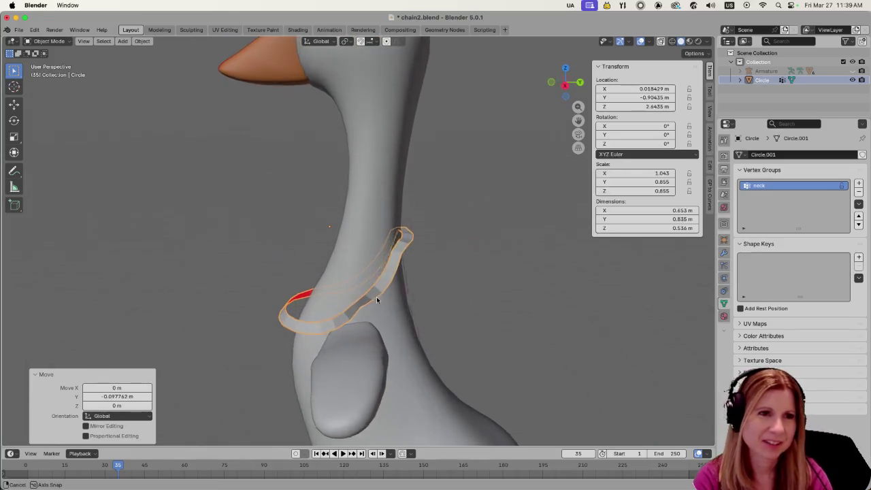
{"action": "middle_click_drag", "start_coordinate": [445, 284], "coordinate": [457, 281]}
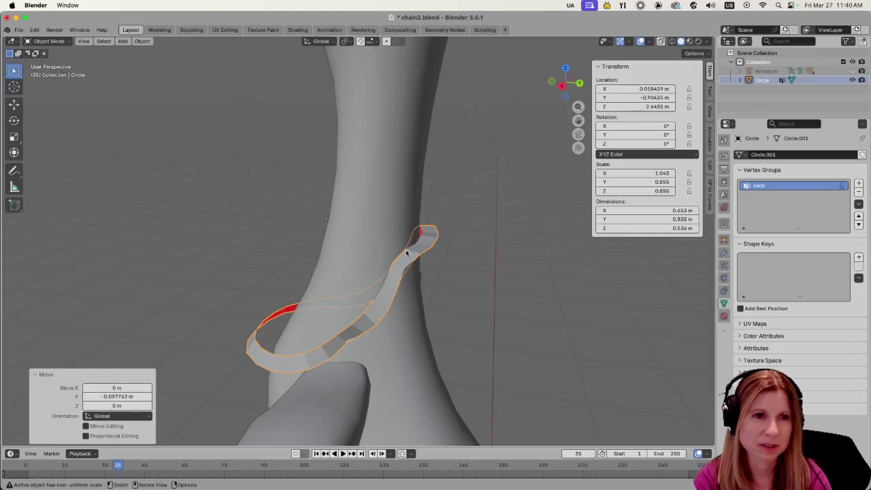
{"action": "middle_click_drag", "start_coordinate": [450, 259], "coordinate": [434, 283]}
{"action": "scroll", "coordinate": [426, 409], "scroll_direction": "down", "scroll_amount": 5}
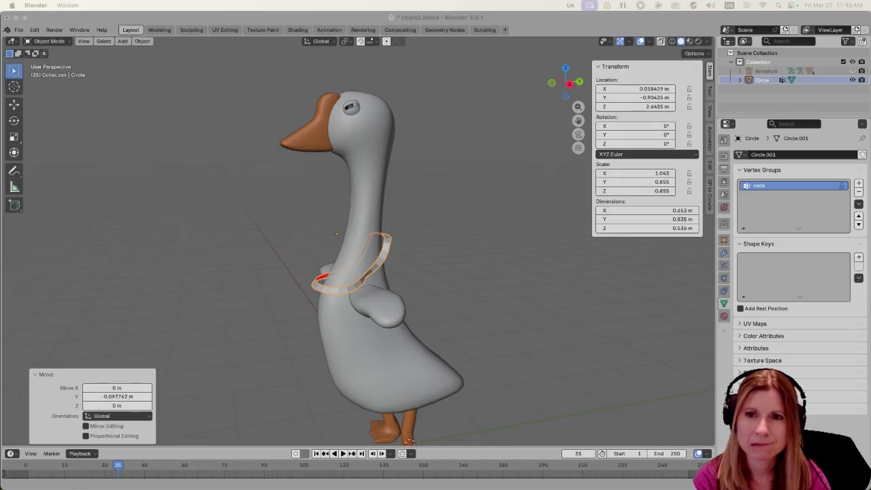
- Reselect the neck ring and revert its latest adjustment, returning X scale to 0.906
{"action": "left_click", "coordinate": [486, 349]}
{"action": "left_click", "coordinate": [386, 250]}
{"action": "mouse_move", "coordinate": [386, 250]}
{"action": "middle_mouse_down"}
{"action": "mouse_move", "coordinate": [382, 267]}
{"action": "mouse_move", "coordinate": [256, 254]}
{"action": "middle_mouse_up"}
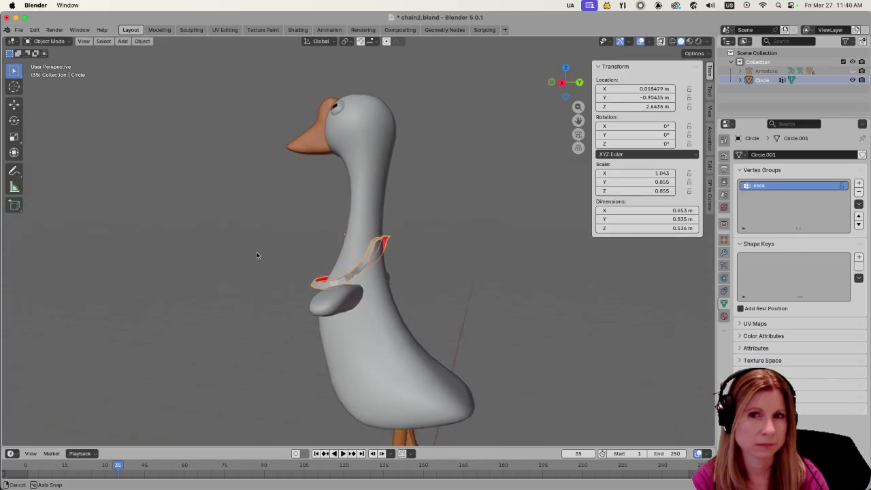
{"action": "middle_click_drag", "start_coordinate": [255, 254], "coordinate": [283, 269]}
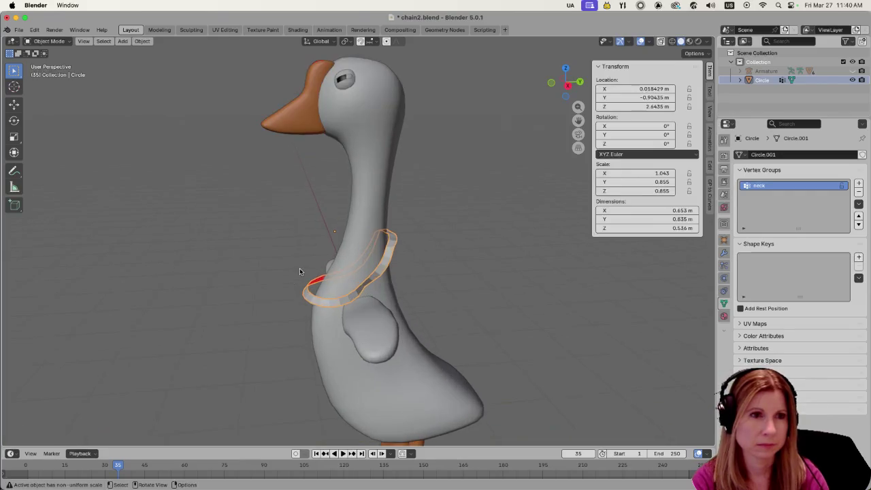
{"action": "scroll", "coordinate": [299, 268], "scroll_direction": "up", "scroll_amount": 2}
{"action": "scroll", "coordinate": [300, 268], "scroll_direction": "down", "scroll_amount": 3}
{"action": "scroll", "coordinate": [286, 272], "scroll_direction": "down", "scroll_amount": 2}
{"action": "key", "text": "s"}
{"action": "left_click", "coordinate": [389, 294]}
- Undo the ring back to its original size and play the animation to test it
{"action": "key", "text": "ctrl+z"}
{"action": "key", "text": "ctrl+z"}
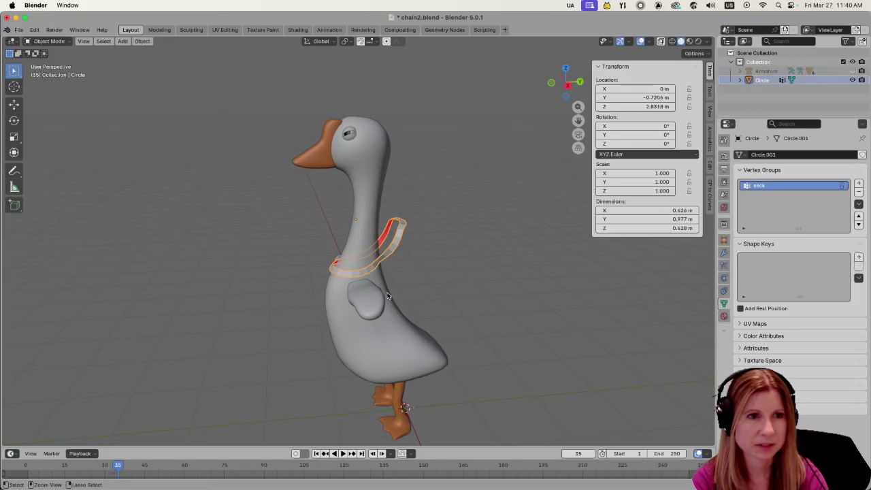
{"action": "key", "text": "ctrl+z"}
{"action": "key", "text": "ctrl+z"}
{"action": "key", "text": "space"}
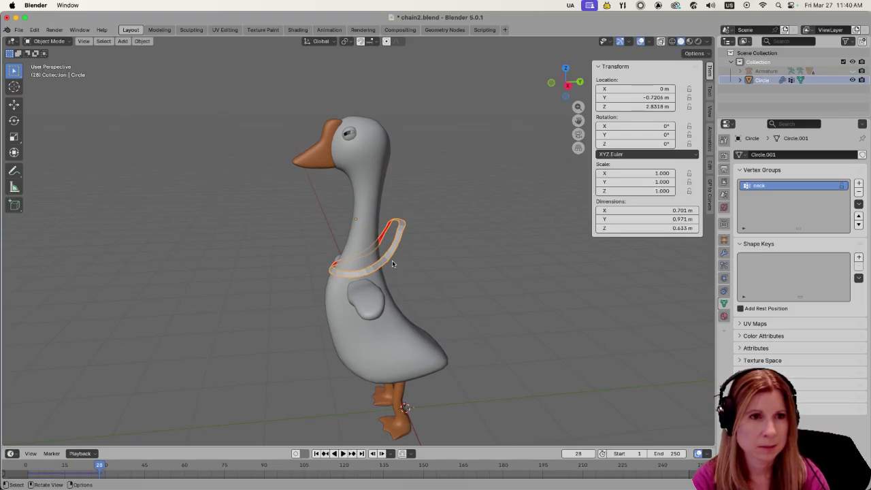
{"action": "key", "text": "Escape"}
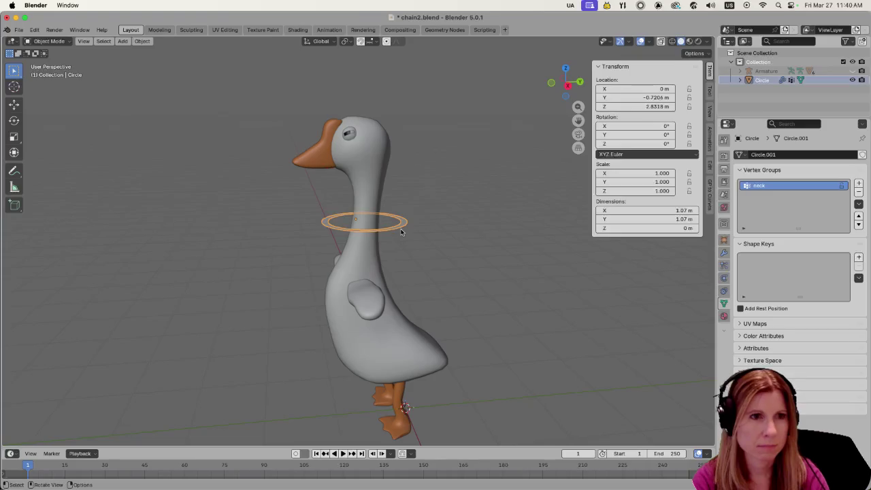
- Shrink the ring uniformly to 0.765 and watch the animation from the front
{"action": "key", "text": "s"}
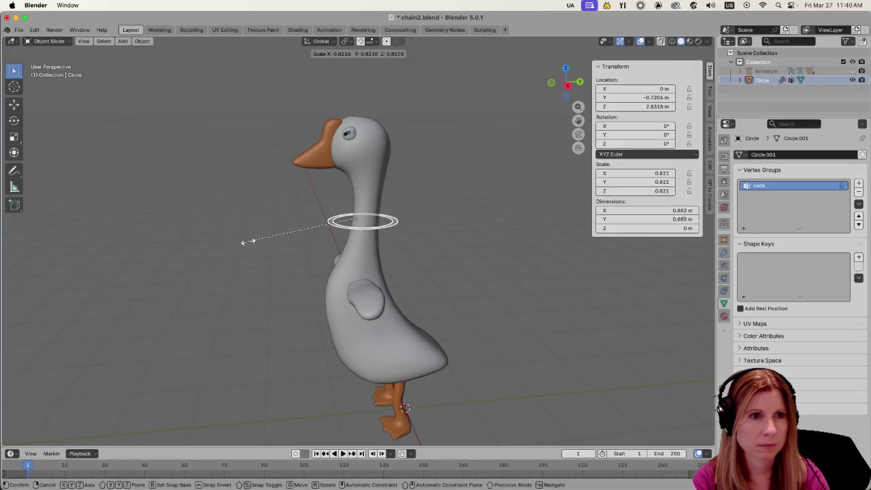
{"action": "left_click", "coordinate": [278, 252]}
{"action": "scroll", "coordinate": [402, 263], "scroll_direction": "up", "scroll_amount": 3}
{"action": "middle_click_drag", "start_coordinate": [403, 263], "coordinate": [417, 258]}
{"action": "key", "text": "space"}
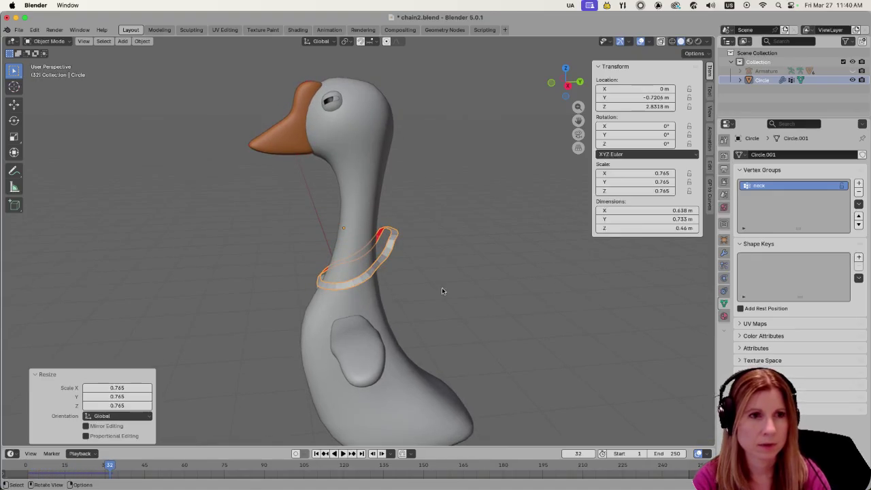
{"action": "mouse_move", "coordinate": [431, 290]}
{"action": "middle_mouse_down"}
{"action": "mouse_move", "coordinate": [428, 303]}
{"action": "mouse_move", "coordinate": [361, 316]}
{"action": "mouse_move", "coordinate": [298, 312]}
{"action": "middle_mouse_up"}
{"action": "scroll", "coordinate": [378, 303], "scroll_direction": "up", "scroll_amount": 2}
{"action": "mouse_move", "coordinate": [377, 302]}
{"action": "middle_mouse_down"}
{"action": "mouse_move", "coordinate": [345, 272]}
{"action": "mouse_move", "coordinate": [352, 266]}
{"action": "middle_mouse_up"}
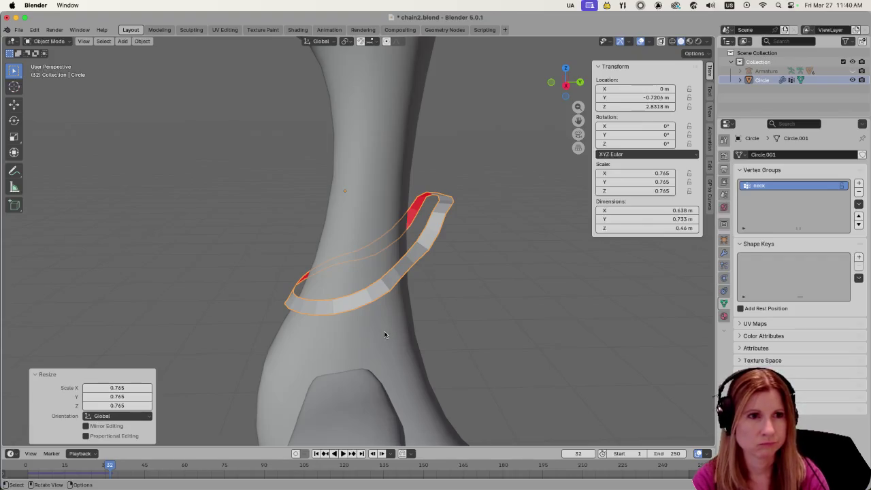
- Raise or lower the ring along Z and play the animation to check the fit
{"action": "key", "text": "g"}
{"action": "key", "text": "z"}
{"action": "left_click", "coordinate": [407, 290]}
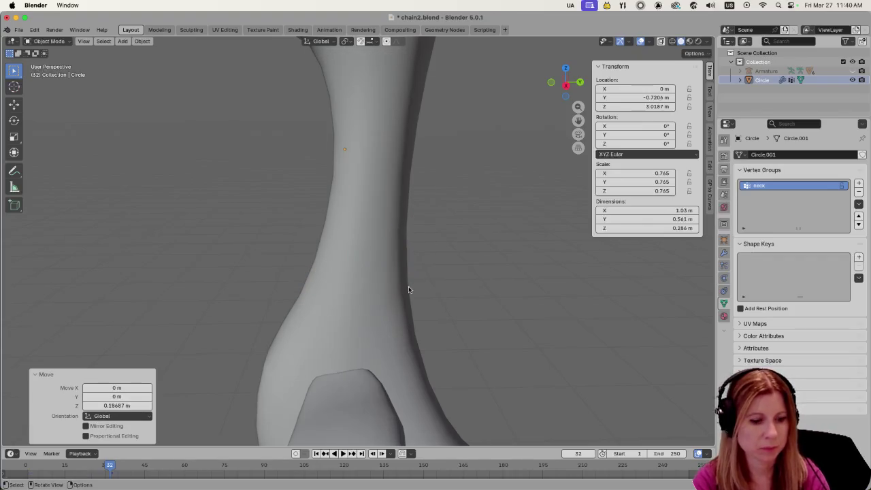
{"action": "key", "text": "shift+Left"}
{"action": "key", "text": "space"}
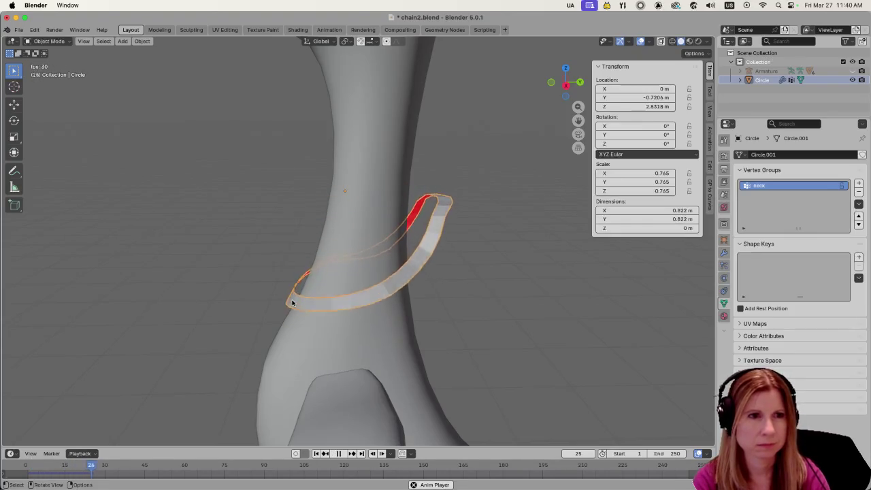
{"action": "left_click", "coordinate": [227, 263]}
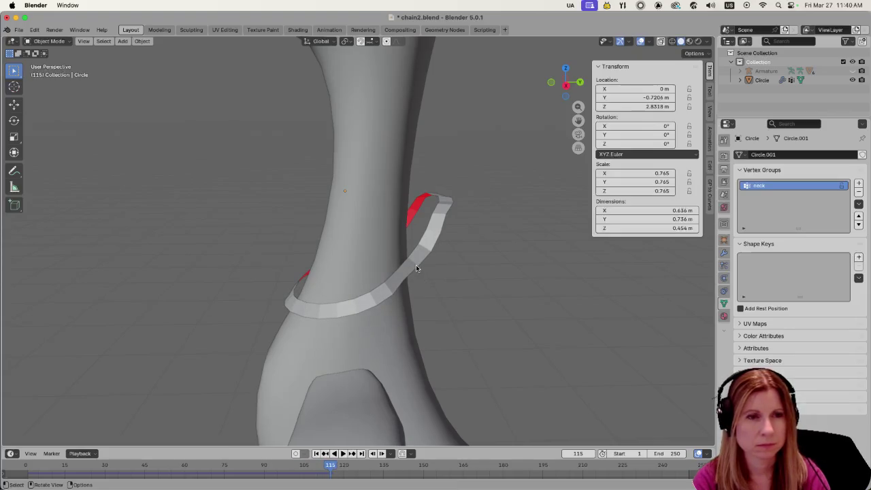
{"action": "mouse_move", "coordinate": [480, 262]}
{"action": "middle_mouse_down"}
{"action": "mouse_move", "coordinate": [528, 236]}
{"action": "mouse_move", "coordinate": [568, 253]}
{"action": "mouse_move", "coordinate": [529, 271]}
{"action": "mouse_move", "coordinate": [356, 266]}
{"action": "mouse_move", "coordinate": [350, 278]}
{"action": "mouse_move", "coordinate": [504, 252]}
{"action": "mouse_move", "coordinate": [427, 244]}
{"action": "middle_mouse_up"}
{"action": "left_click", "coordinate": [427, 244]}
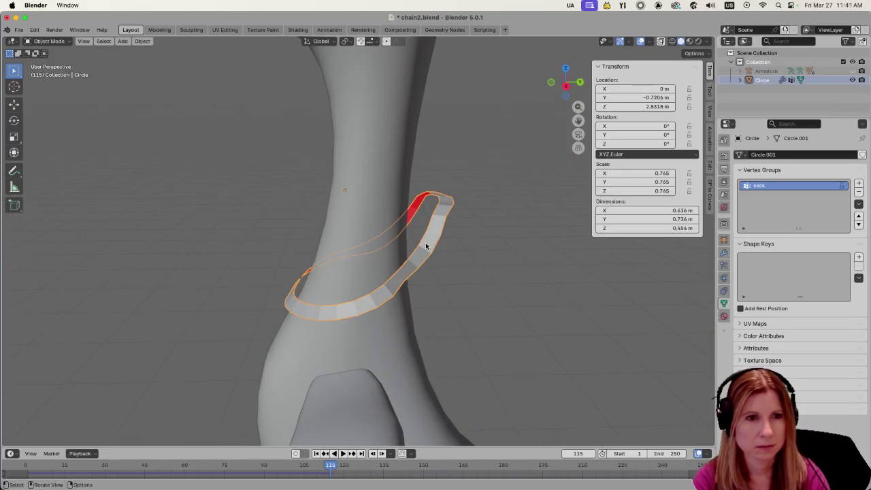
{"action": "left_click", "coordinate": [407, 465]}
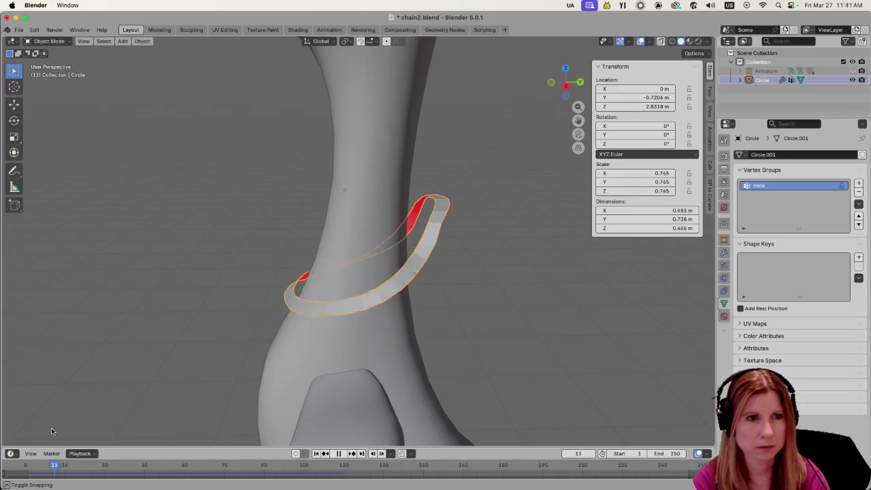
{"action": "key", "text": "space"}
{"action": "mouse_move", "coordinate": [222, 290]}
{"action": "middle_mouse_down"}
{"action": "mouse_move", "coordinate": [454, 283]}
{"action": "mouse_move", "coordinate": [542, 303]}
{"action": "mouse_move", "coordinate": [621, 306]}
{"action": "middle_mouse_up"}
{"action": "mouse_move", "coordinate": [464, 316]}
{"action": "middle_mouse_down"}
{"action": "mouse_move", "coordinate": [488, 313]}
{"action": "mouse_move", "coordinate": [489, 301]}
{"action": "mouse_move", "coordinate": [454, 311]}
{"action": "middle_mouse_up"}
{"action": "scroll", "coordinate": [453, 311], "scroll_direction": "down", "scroll_amount": 5}
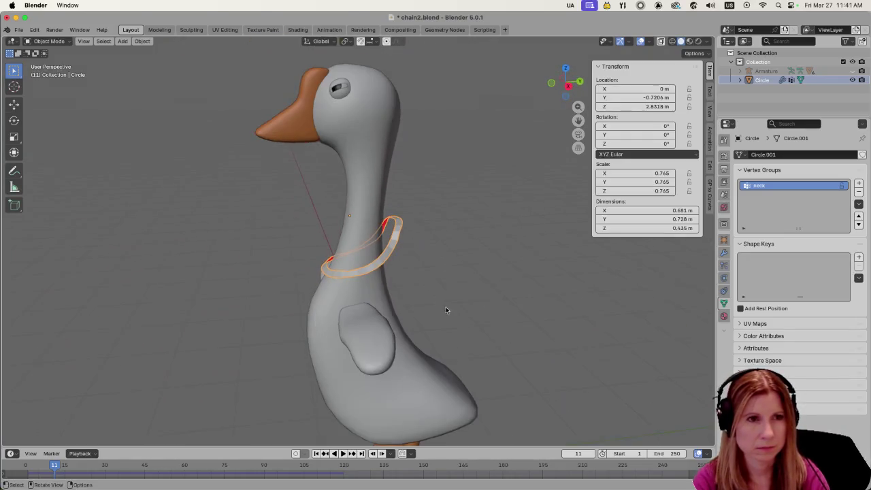
- Convert the ring curve into a mesh and move it further back along Y
{"action": "right_click", "coordinate": [396, 243]}
{"action": "left_click", "coordinate": [431, 243]}
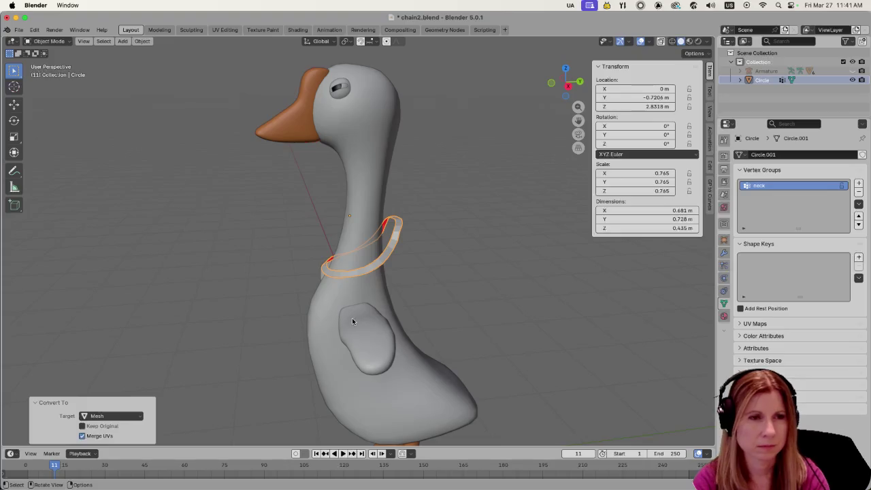
{"action": "key", "text": "g"}
{"action": "key", "text": "y"}
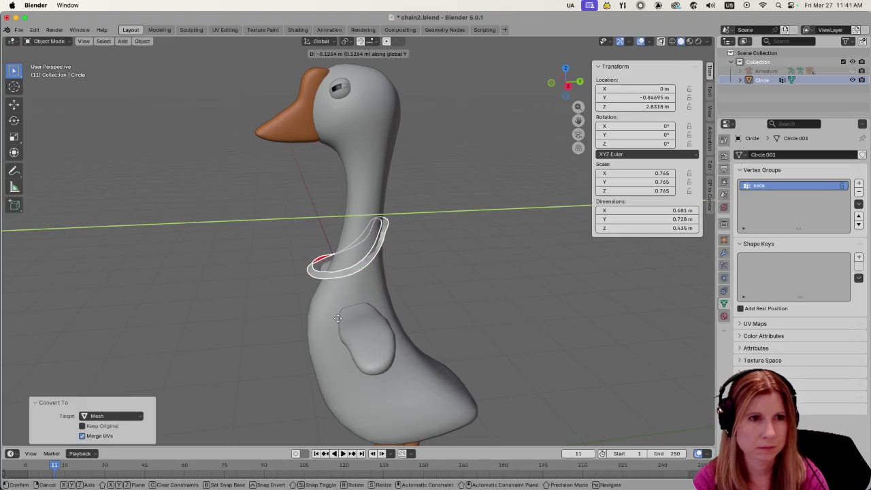
{"action": "left_click", "coordinate": [341, 319]}
{"action": "scroll", "coordinate": [255, 311], "scroll_direction": "up", "scroll_amount": 2}
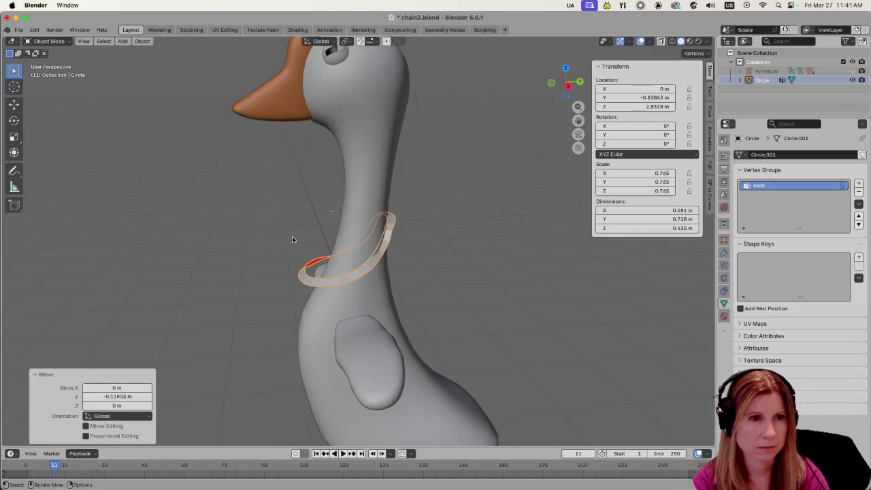
- Set the ring's origin to its geometry and lower it 0.115 m to Z 2.4374 m
{"action": "right_click", "coordinate": [305, 282]}
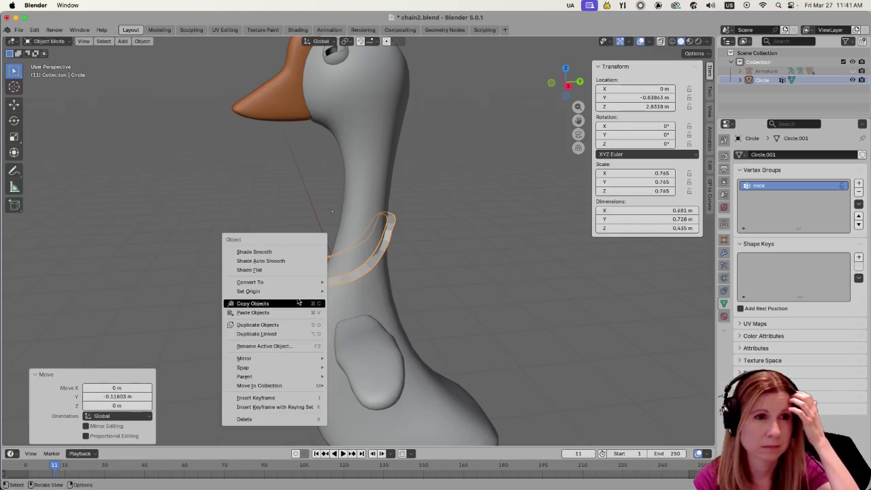
{"action": "mouse_move", "coordinate": [248, 291]}
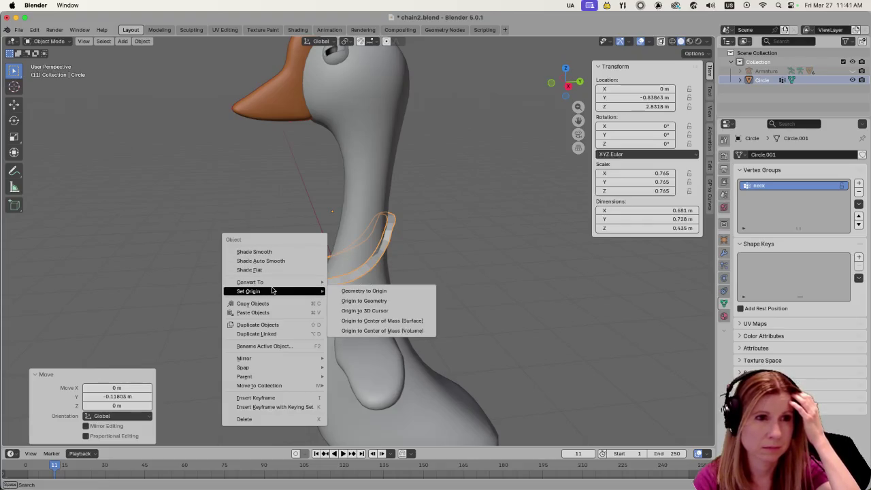
{"action": "left_click", "coordinate": [372, 291]}
{"action": "key", "text": "ctrl+z"}
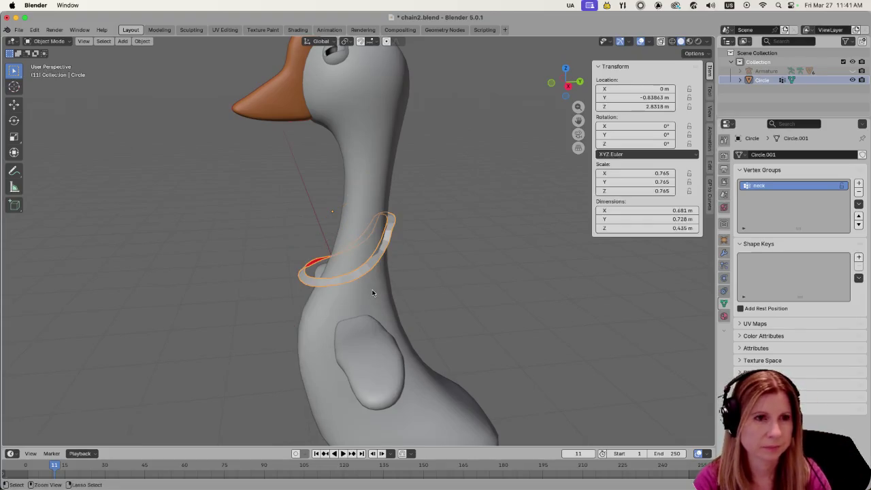
{"action": "right_click", "coordinate": [361, 291]}
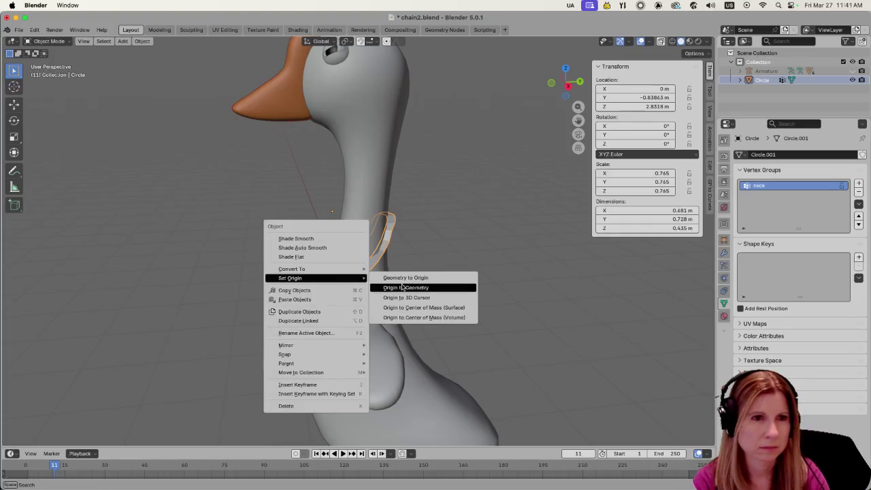
{"action": "left_click", "coordinate": [379, 286]}
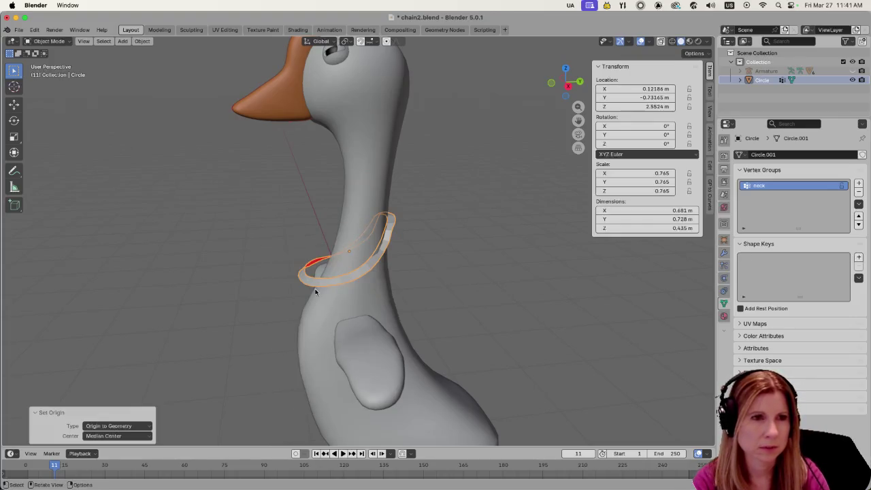
{"action": "key", "text": "g"}
{"action": "key", "text": "z"}
{"action": "left_click", "coordinate": [266, 298]}
- Widen the ring mesh by 1.045 along X to fit the neck
{"action": "mouse_move", "coordinate": [224, 281]}
{"action": "middle_mouse_down"}
{"action": "mouse_move", "coordinate": [339, 271]}
{"action": "mouse_move", "coordinate": [324, 276]}
{"action": "middle_mouse_up"}
{"action": "left_click", "coordinate": [440, 259]}
{"action": "mouse_move", "coordinate": [441, 259]}
{"action": "middle_mouse_down"}
{"action": "mouse_move", "coordinate": [396, 296]}
{"action": "mouse_move", "coordinate": [319, 293]}
{"action": "middle_mouse_up"}
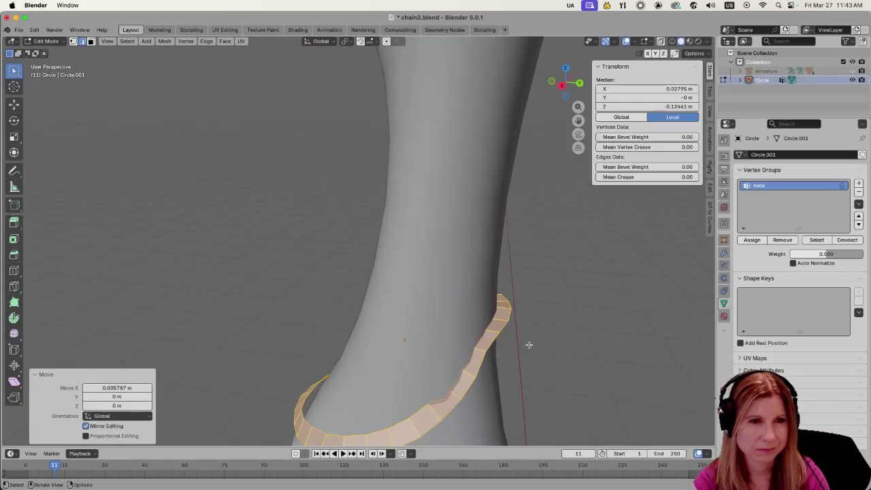
{"action": "scroll", "coordinate": [418, 341], "scroll_direction": "down", "scroll_amount": 4}
{"action": "mouse_move", "coordinate": [395, 345]}
{"action": "middle_mouse_down"}
{"action": "mouse_move", "coordinate": [485, 339]}
{"action": "mouse_move", "coordinate": [321, 351]}
{"action": "middle_mouse_up"}
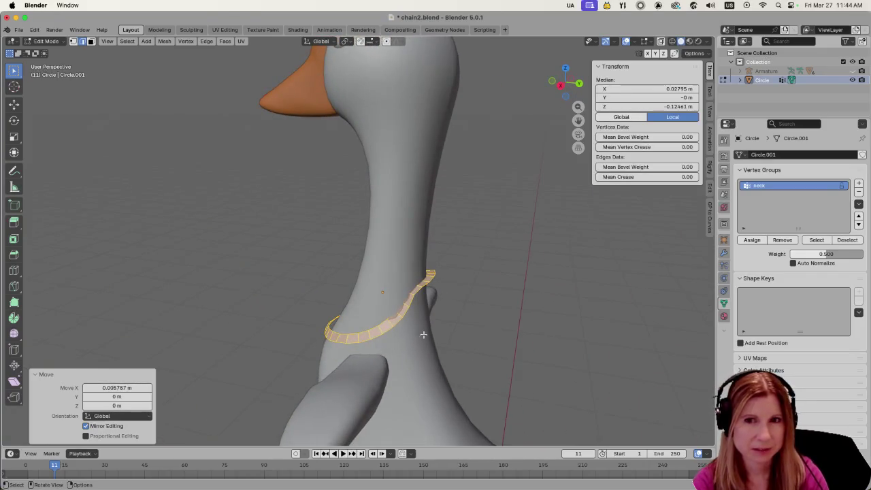
{"action": "mouse_move", "coordinate": [257, 314]}
{"action": "middle_mouse_down"}
{"action": "mouse_move", "coordinate": [345, 318]}
{"action": "mouse_move", "coordinate": [323, 321]}
{"action": "middle_mouse_up"}
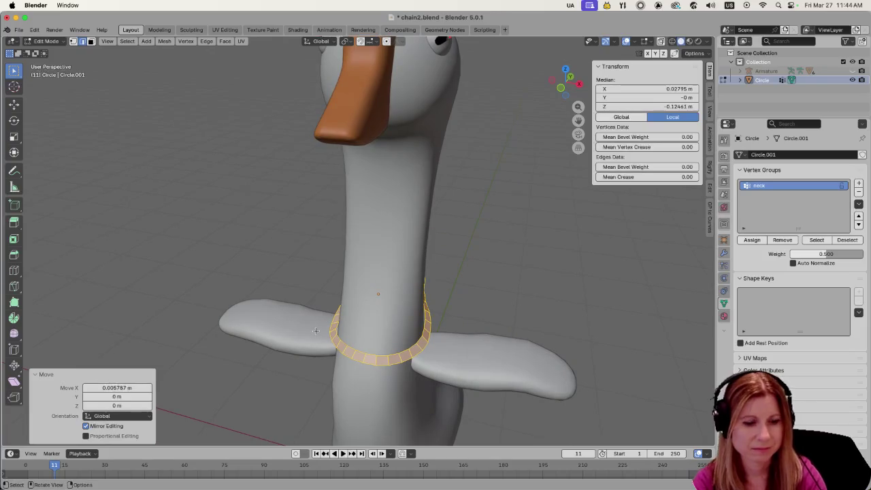
{"action": "key", "text": "s"}
{"action": "key", "text": "x"}
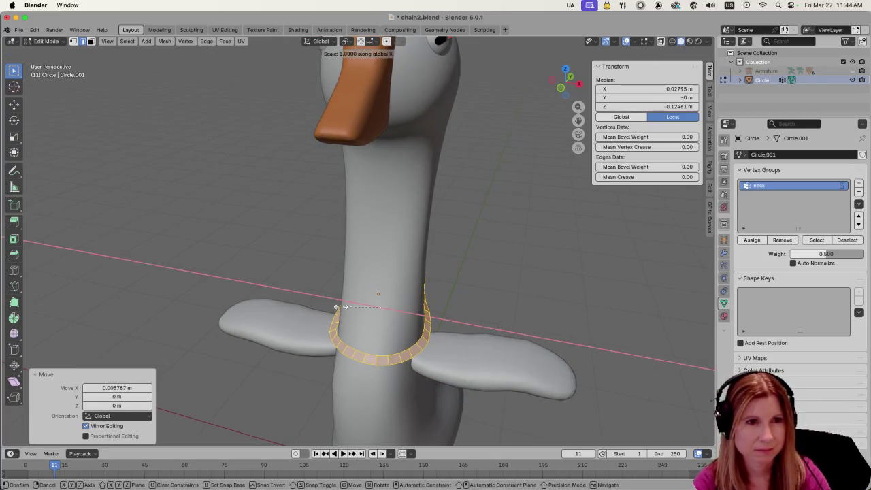
{"action": "left_click", "coordinate": [339, 306]}
{"action": "mouse_move", "coordinate": [529, 297]}
{"action": "middle_mouse_down"}
{"action": "mouse_move", "coordinate": [395, 291]}
{"action": "mouse_move", "coordinate": [528, 341]}
{"action": "middle_mouse_up"}
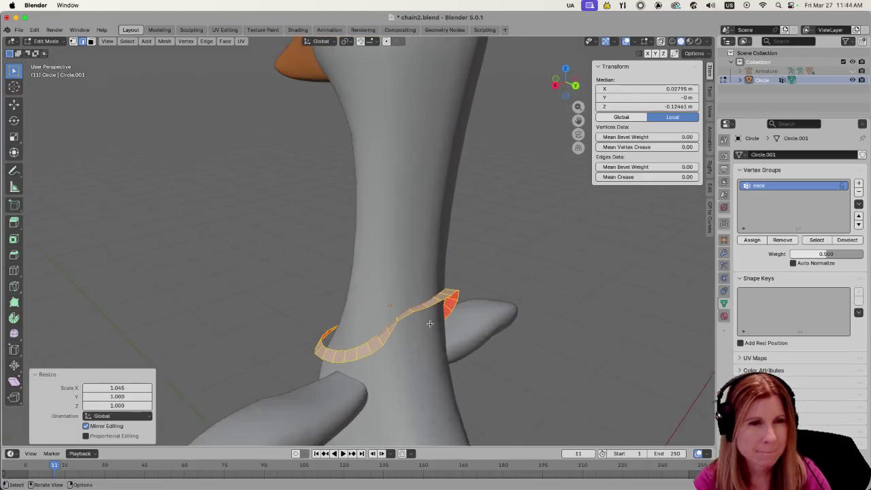
{"action": "left_click", "coordinate": [527, 341]}
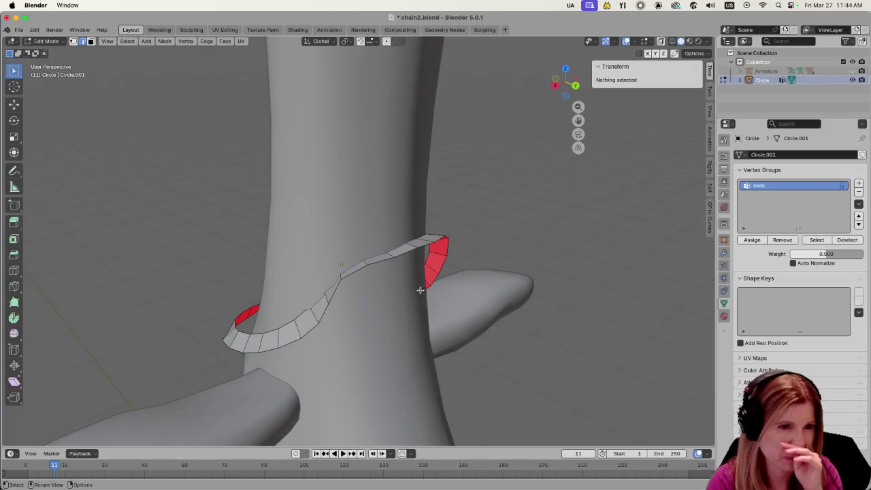
- Select the whole ring mesh, save chain2.blend, and show its Modifier Properties
{"action": "middle_click_drag", "start_coordinate": [363, 305], "coordinate": [401, 307]}
{"action": "scroll", "coordinate": [401, 307], "scroll_direction": "down", "scroll_amount": 2}
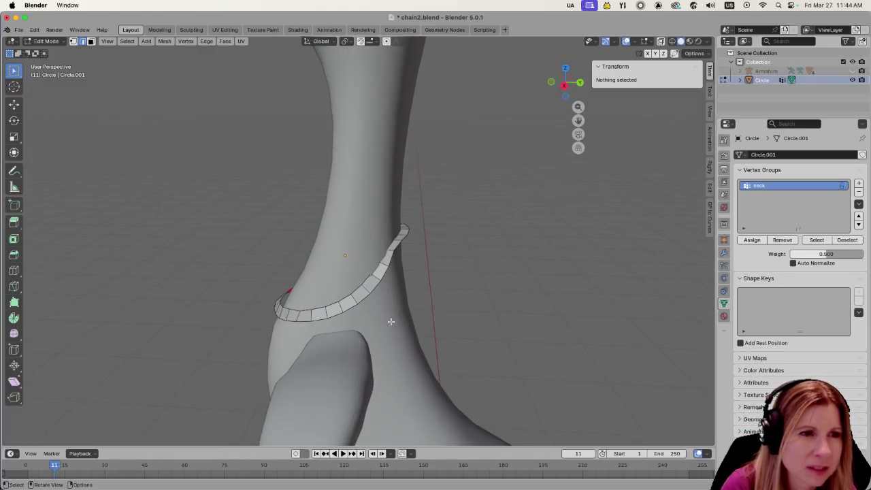
{"action": "scroll", "coordinate": [297, 322], "scroll_direction": "up", "scroll_amount": 1}
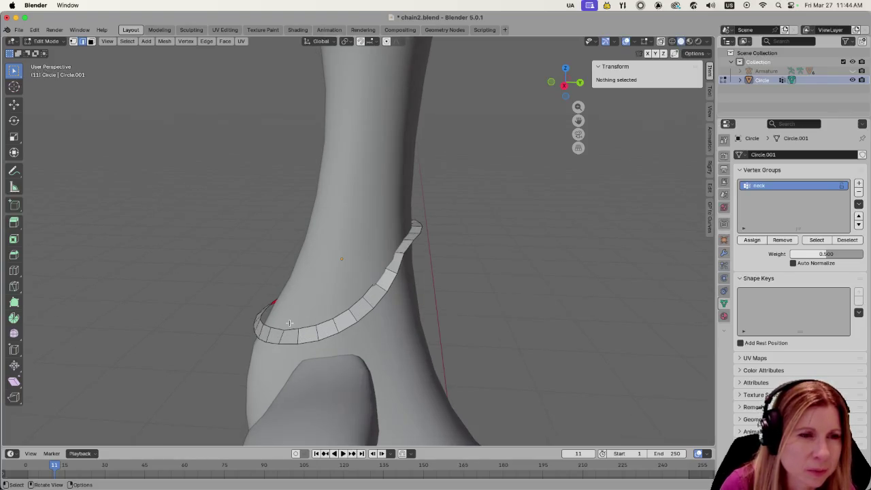
{"action": "middle_click_drag", "start_coordinate": [289, 322], "coordinate": [370, 319]}
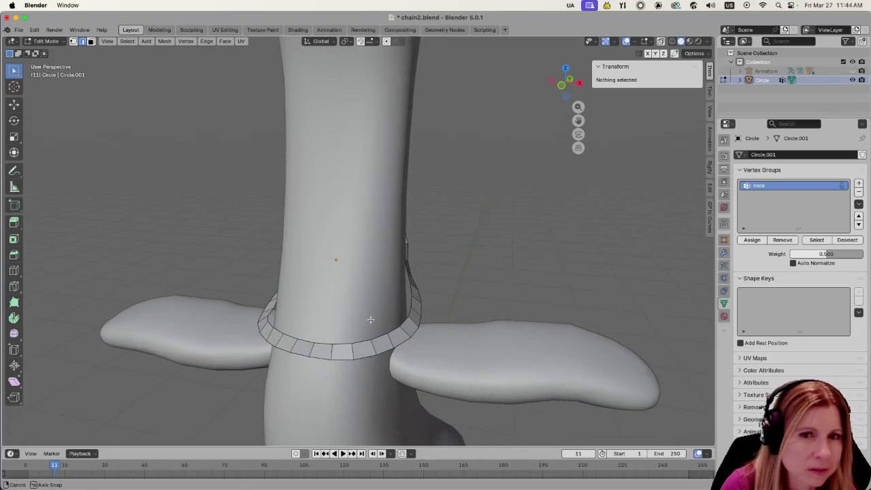
{"action": "key", "text": "a"}
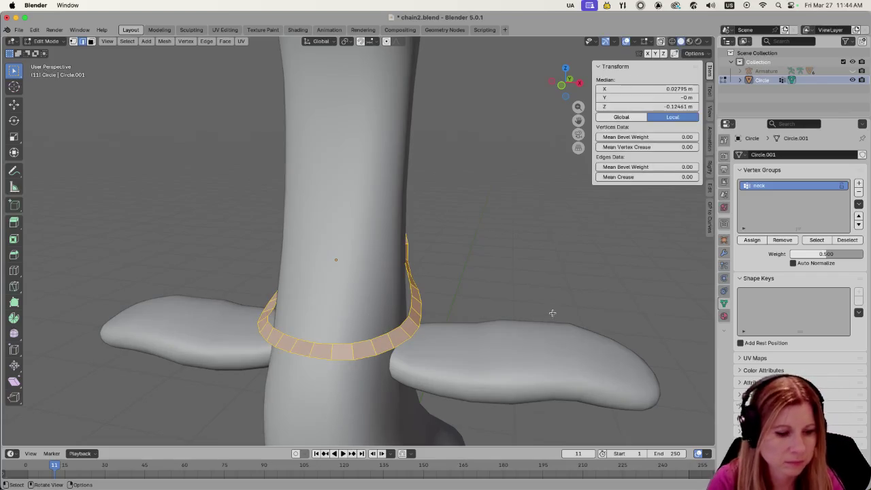
{"action": "key", "text": "ctrl+s"}
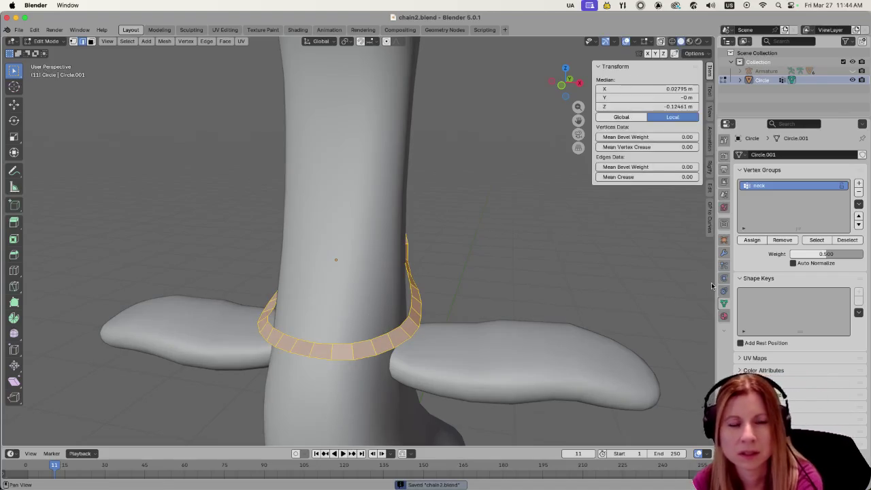
{"action": "left_click", "coordinate": [724, 253]}
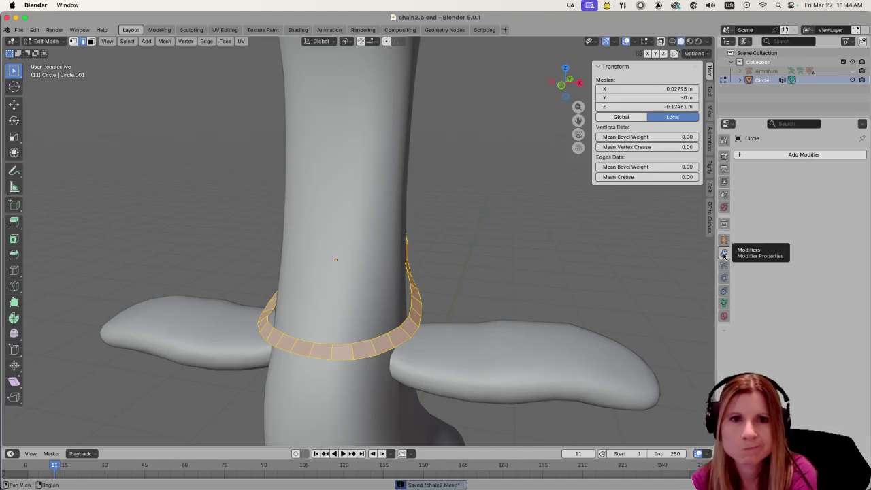
{"action": "left_click", "coordinate": [741, 156]}
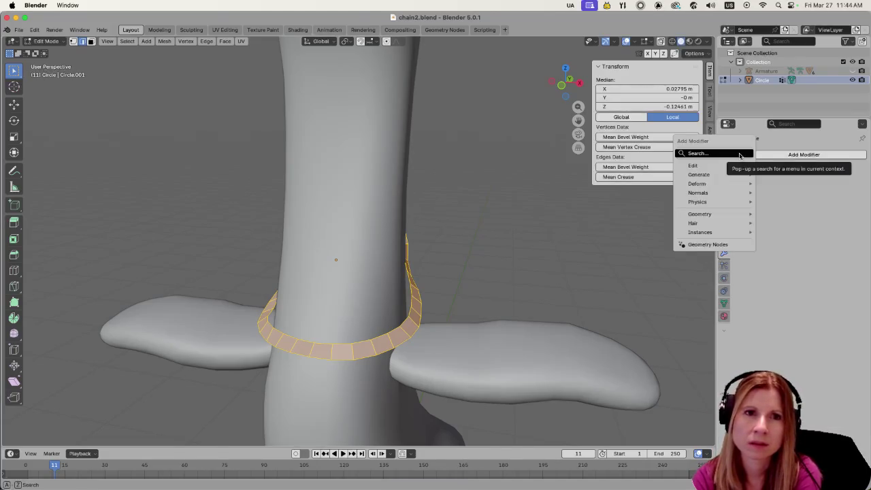
{"action": "mouse_move", "coordinate": [699, 175]}
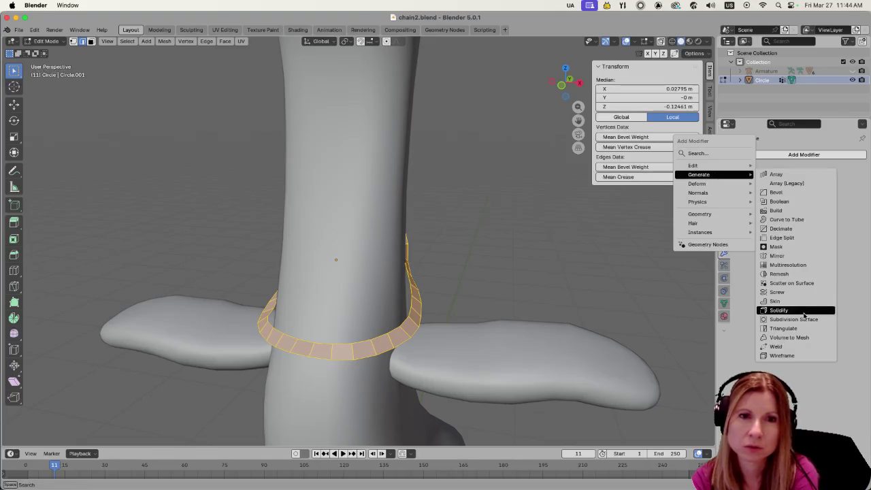
{"action": "left_click", "coordinate": [796, 310]}
{"action": "mouse_move", "coordinate": [533, 255]}
{"action": "middle_mouse_down"}
{"action": "mouse_move", "coordinate": [431, 271]}
{"action": "mouse_move", "coordinate": [489, 239]}
{"action": "middle_mouse_up"}
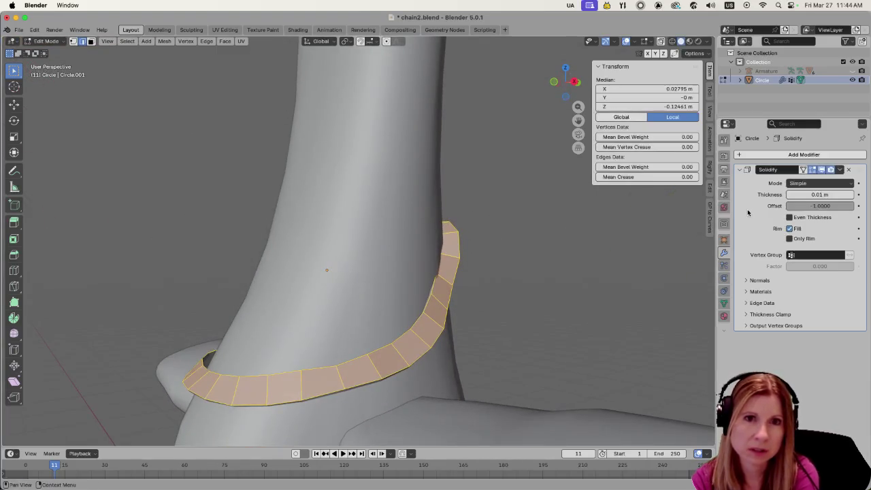
{"action": "mouse_move", "coordinate": [794, 195]}
{"action": "left_mouse_down"}
{"action": "mouse_move", "coordinate": [817, 195]}
{"action": "mouse_move", "coordinate": [803, 195]}
{"action": "left_mouse_up"}
{"action": "mouse_move", "coordinate": [614, 301]}
{"action": "middle_mouse_down"}
{"action": "mouse_move", "coordinate": [568, 243]}
{"action": "mouse_move", "coordinate": [636, 251]}
{"action": "middle_mouse_up"}
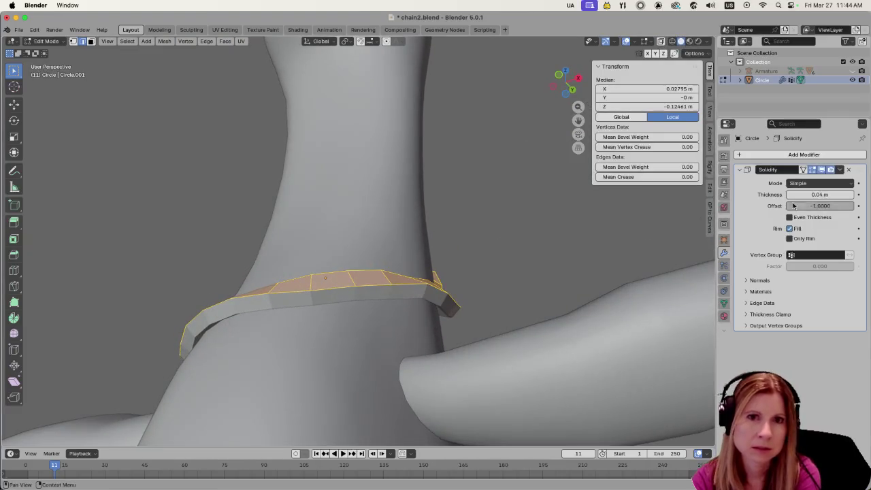
{"action": "left_click_drag", "start_coordinate": [846, 194], "coordinate": [833, 195]}
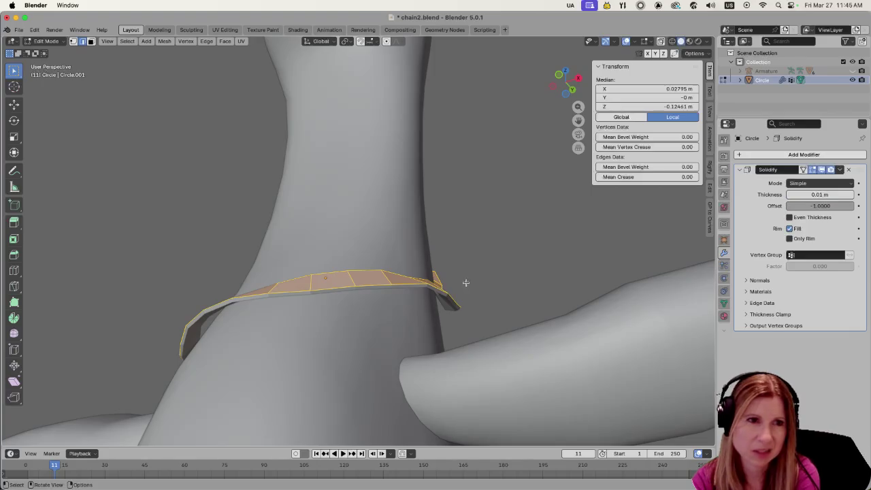
{"action": "middle_click_drag", "start_coordinate": [463, 282], "coordinate": [493, 245]}
{"action": "middle_click_drag", "start_coordinate": [505, 306], "coordinate": [646, 317]}
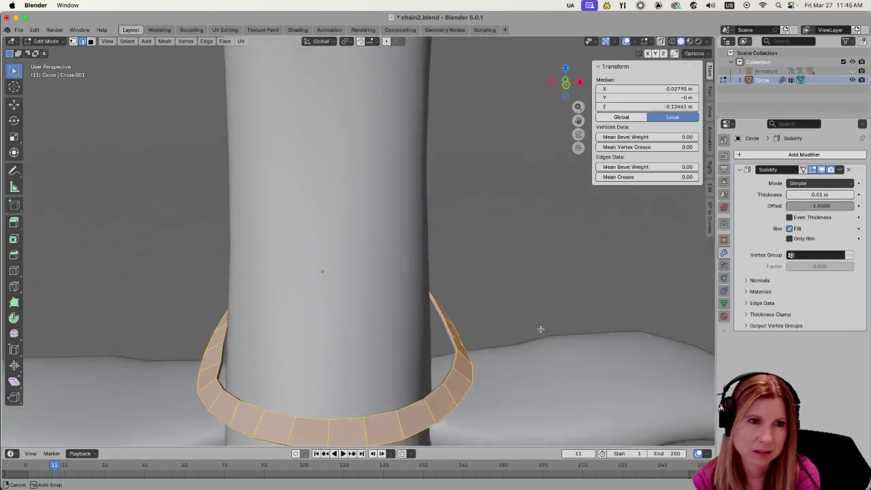
{"action": "mouse_move", "coordinate": [199, 271]}
{"action": "middle_mouse_down"}
{"action": "mouse_move", "coordinate": [400, 261]}
{"action": "mouse_move", "coordinate": [500, 293]}
{"action": "mouse_move", "coordinate": [470, 297]}
{"action": "middle_mouse_up"}
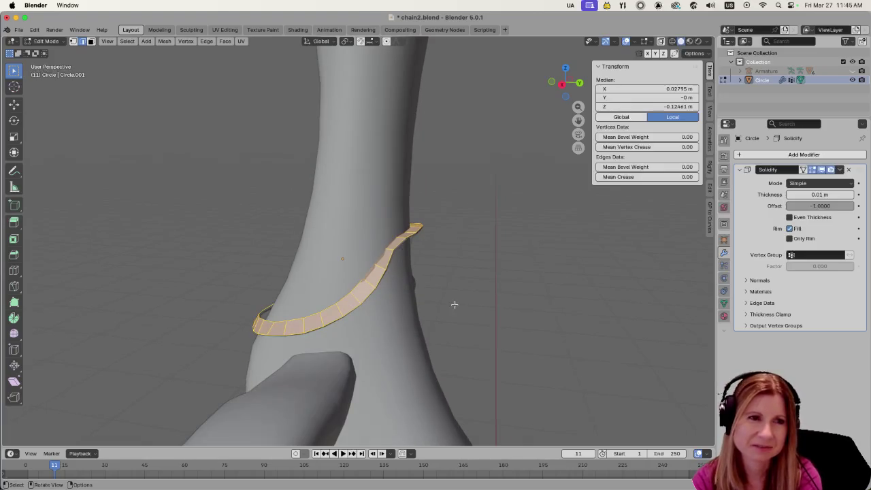
{"action": "mouse_move", "coordinate": [476, 306]}
{"action": "middle_mouse_down"}
{"action": "mouse_move", "coordinate": [497, 302]}
{"action": "mouse_move", "coordinate": [493, 312]}
{"action": "middle_mouse_up"}
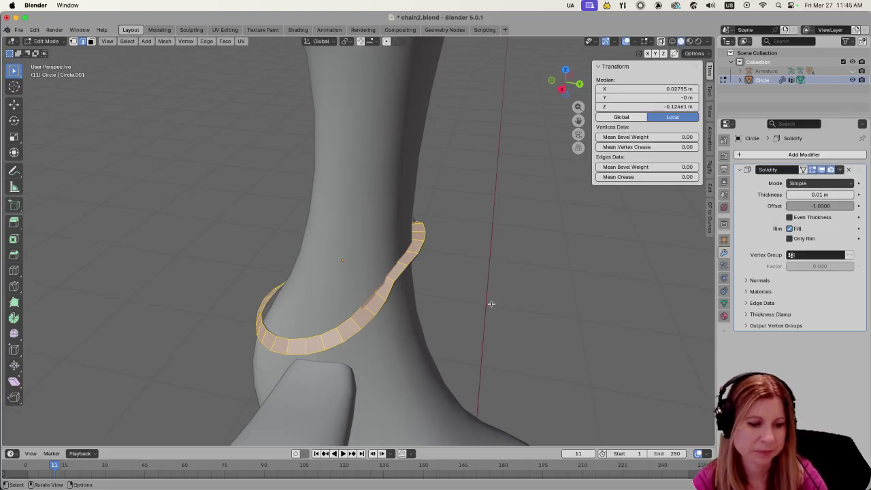
{"action": "key", "text": "alt+a"}
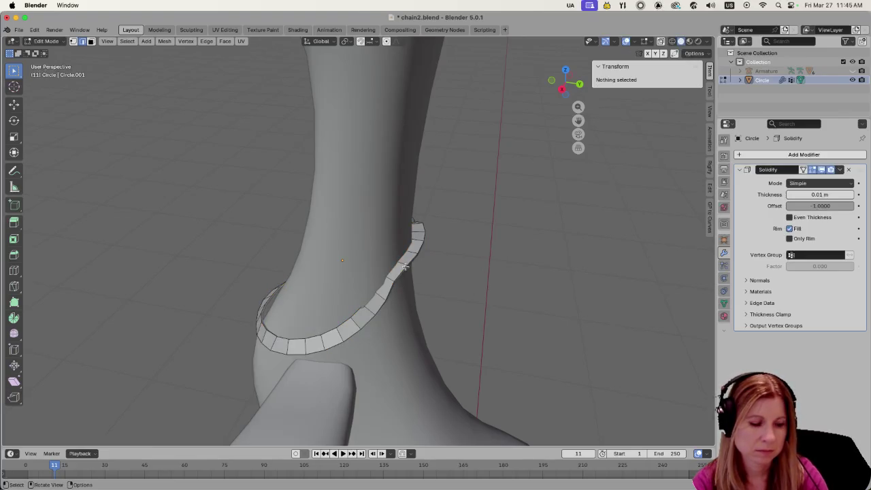
- Select the whole band and even out its edge loop with LoopTools
{"action": "key", "text": "a"}
{"action": "right_click", "coordinate": [405, 265]}
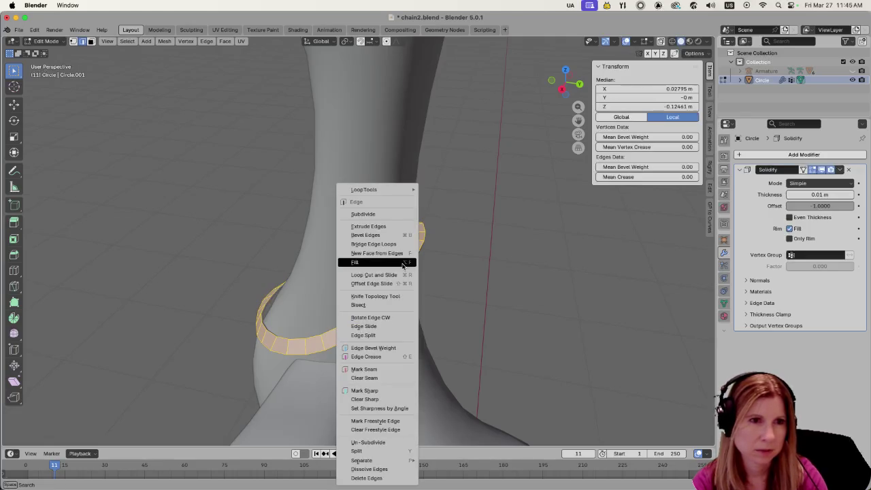
{"action": "mouse_move", "coordinate": [376, 189]}
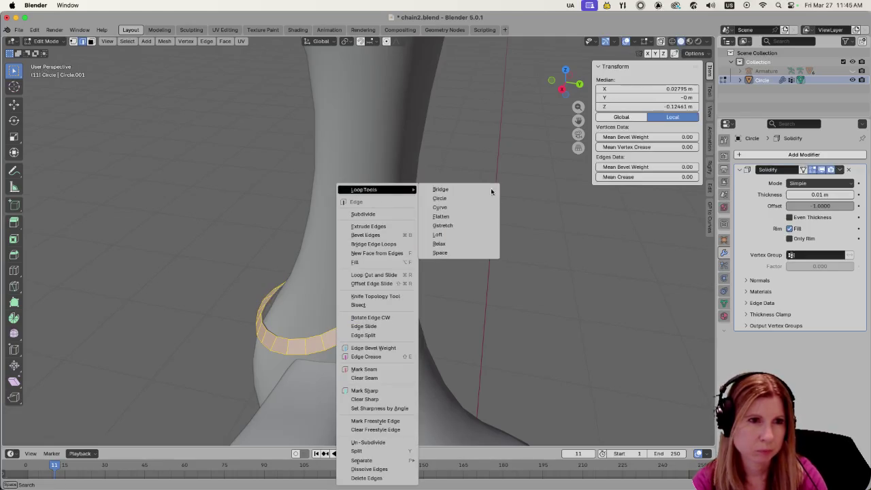
{"action": "left_click", "coordinate": [445, 199]}
- Back in Object Mode, apply Shade Smooth to the ring
{"action": "key", "text": "Tab"}
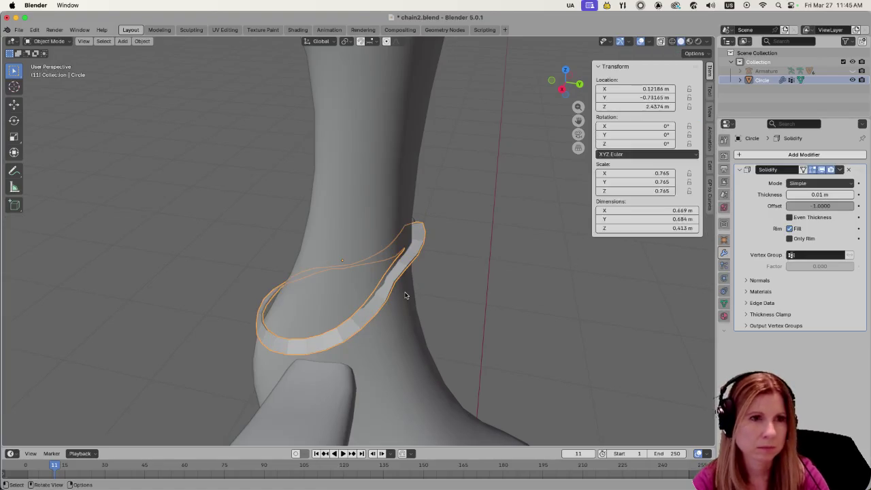
{"action": "right_click", "coordinate": [397, 267]}
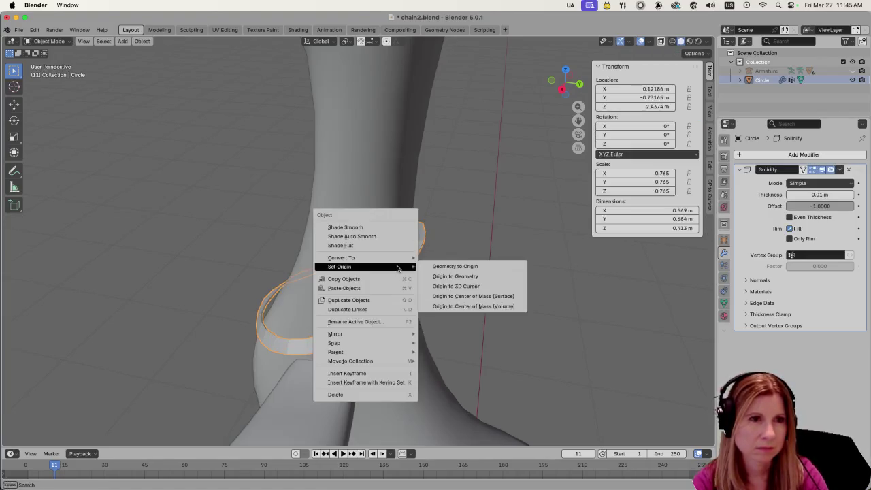
{"action": "left_click", "coordinate": [372, 231]}
{"action": "mouse_move", "coordinate": [463, 306]}
{"action": "middle_mouse_down"}
{"action": "mouse_move", "coordinate": [550, 300]}
{"action": "mouse_move", "coordinate": [470, 298]}
{"action": "middle_mouse_up"}
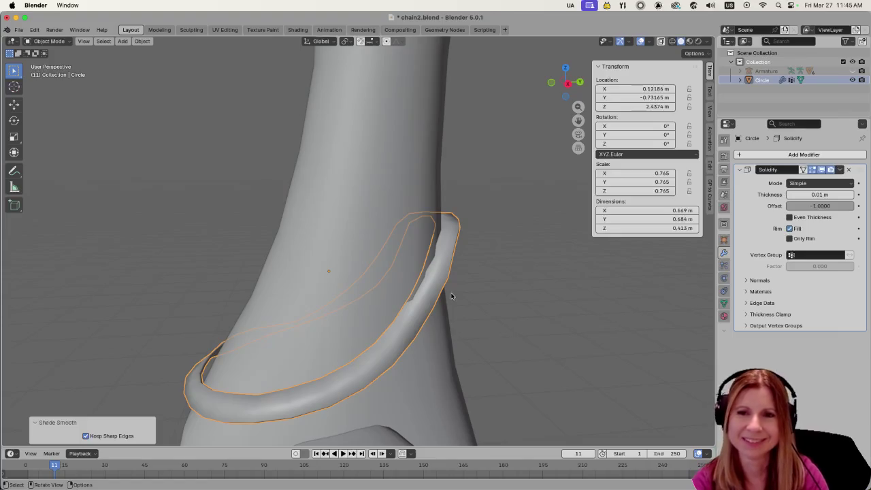
{"action": "left_click", "coordinate": [495, 307]}
{"action": "mouse_move", "coordinate": [562, 315]}
{"action": "middle_mouse_down"}
{"action": "mouse_move", "coordinate": [453, 307]}
{"action": "mouse_move", "coordinate": [537, 327]}
{"action": "mouse_move", "coordinate": [628, 322]}
{"action": "mouse_move", "coordinate": [504, 333]}
{"action": "mouse_move", "coordinate": [380, 323]}
{"action": "mouse_move", "coordinate": [389, 334]}
{"action": "mouse_move", "coordinate": [462, 326]}
{"action": "mouse_move", "coordinate": [468, 346]}
{"action": "mouse_move", "coordinate": [321, 311]}
{"action": "middle_mouse_up"}
{"action": "scroll", "coordinate": [453, 311], "scroll_direction": "down", "scroll_amount": 2}
{"action": "key", "text": "Tab"}
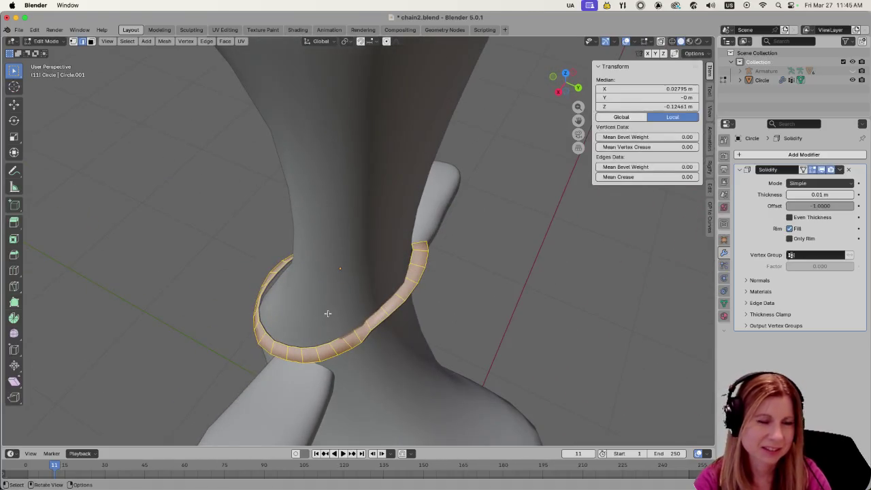
{"action": "left_click", "coordinate": [373, 361]}
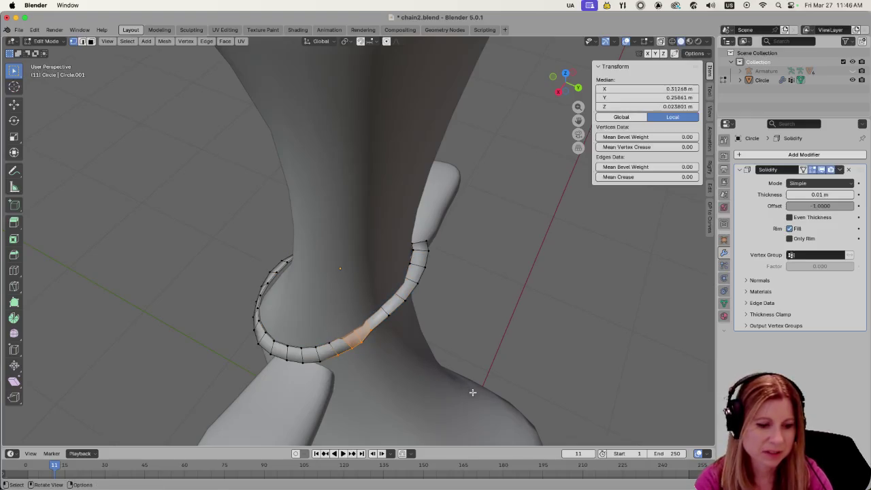
{"action": "middle_click_drag", "start_coordinate": [472, 391], "coordinate": [322, 377]}
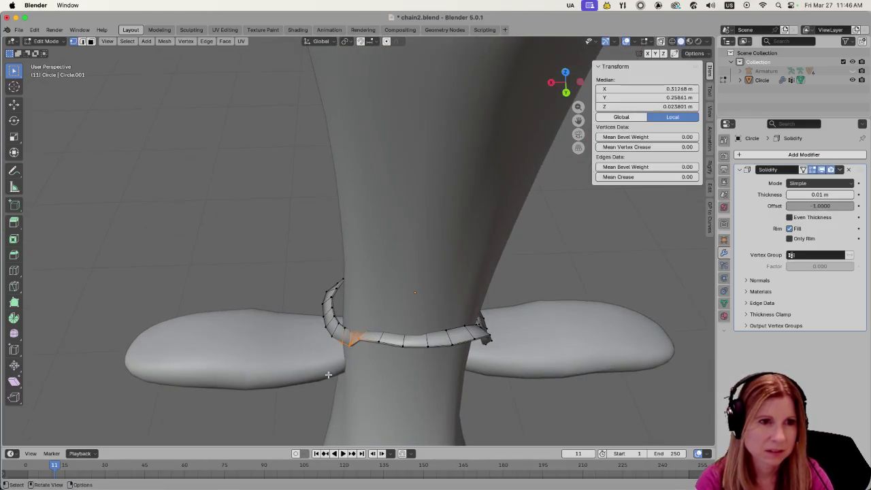
{"action": "middle_click_drag", "start_coordinate": [376, 374], "coordinate": [357, 397]}
{"action": "key", "text": "g"}
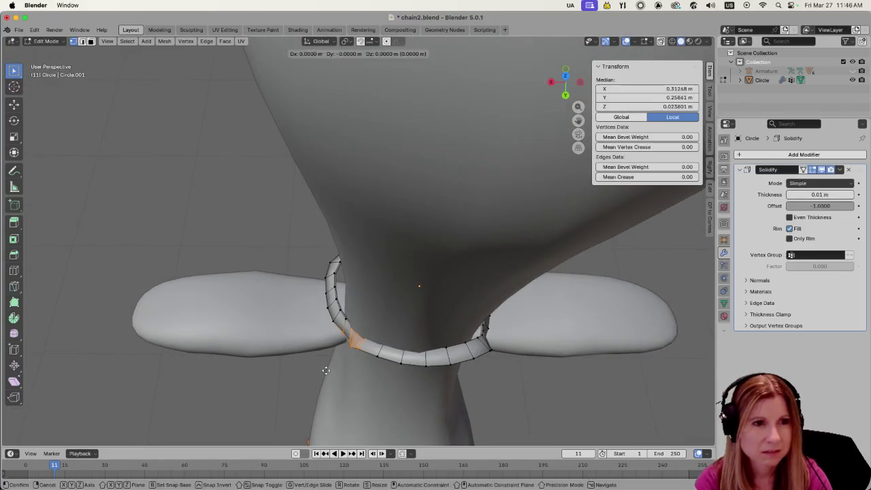
{"action": "left_click", "coordinate": [323, 371]}
{"action": "mouse_move", "coordinate": [322, 372]}
{"action": "middle_mouse_down"}
{"action": "mouse_move", "coordinate": [382, 383]}
{"action": "mouse_move", "coordinate": [381, 351]}
{"action": "mouse_move", "coordinate": [412, 317]}
{"action": "middle_mouse_up"}
{"action": "scroll", "coordinate": [384, 356], "scroll_direction": "up", "scroll_amount": 3}
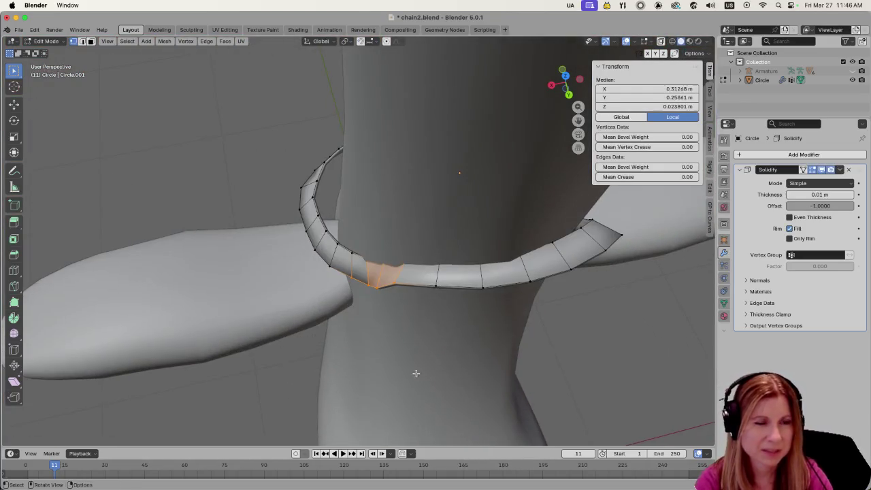
{"action": "scroll", "coordinate": [412, 363], "scroll_direction": "up", "scroll_amount": 2}
{"action": "left_click", "coordinate": [438, 371]}
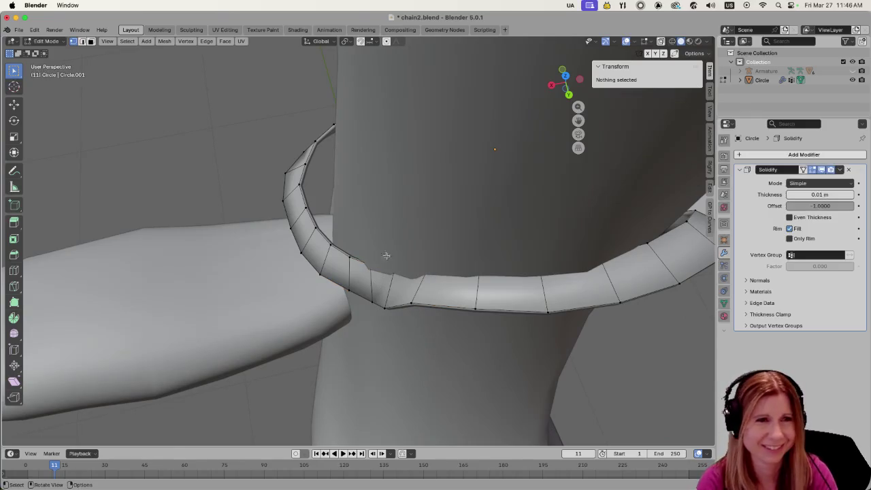
{"action": "mouse_move", "coordinate": [463, 292]}
{"action": "middle_mouse_down"}
{"action": "mouse_move", "coordinate": [435, 270]}
{"action": "mouse_move", "coordinate": [465, 303]}
{"action": "mouse_move", "coordinate": [426, 292]}
{"action": "mouse_move", "coordinate": [658, 274]}
{"action": "middle_mouse_up"}
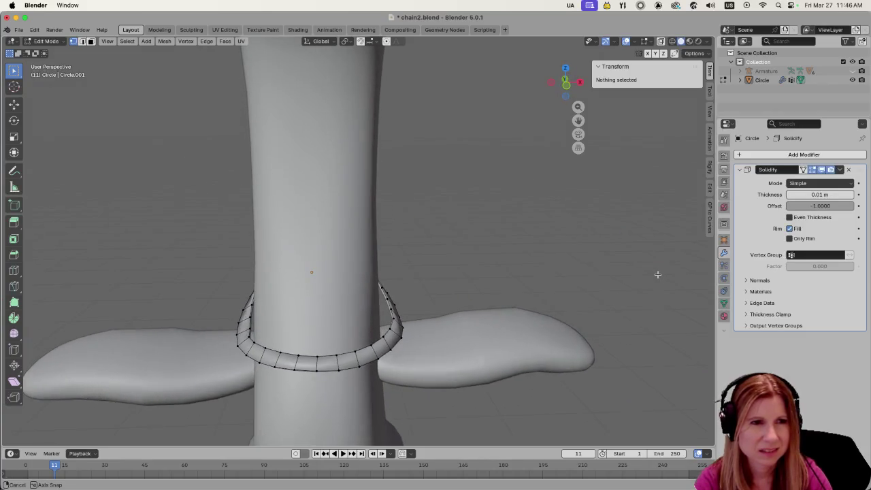
{"action": "scroll", "coordinate": [545, 285], "scroll_direction": "down", "scroll_amount": 3}
{"action": "scroll", "coordinate": [449, 301], "scroll_direction": "down", "scroll_amount": 2}
{"action": "mouse_move", "coordinate": [416, 303]}
{"action": "middle_mouse_down"}
{"action": "mouse_move", "coordinate": [459, 249]}
{"action": "mouse_move", "coordinate": [440, 269]}
{"action": "middle_mouse_up"}
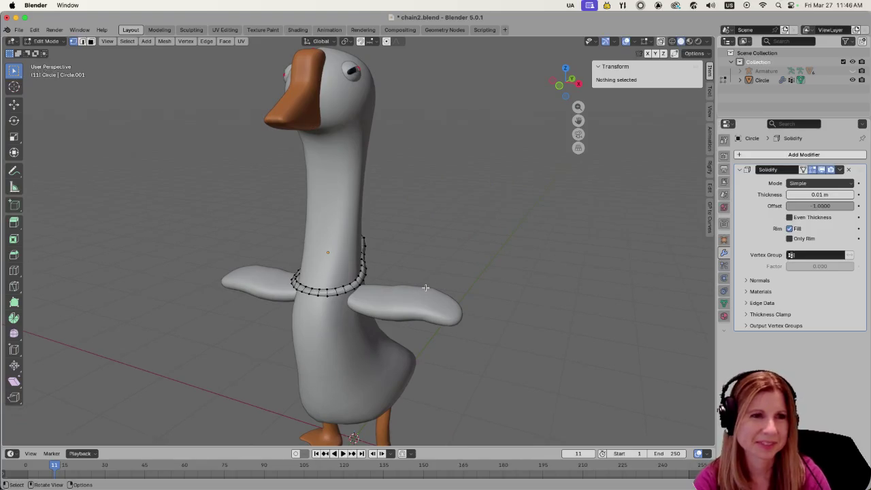
{"action": "key", "text": "Tab"}
{"action": "middle_click_drag", "start_coordinate": [359, 307], "coordinate": [386, 348]}
{"action": "scroll", "coordinate": [374, 333], "scroll_direction": "up", "scroll_amount": 5}
{"action": "left_click", "coordinate": [388, 350]}
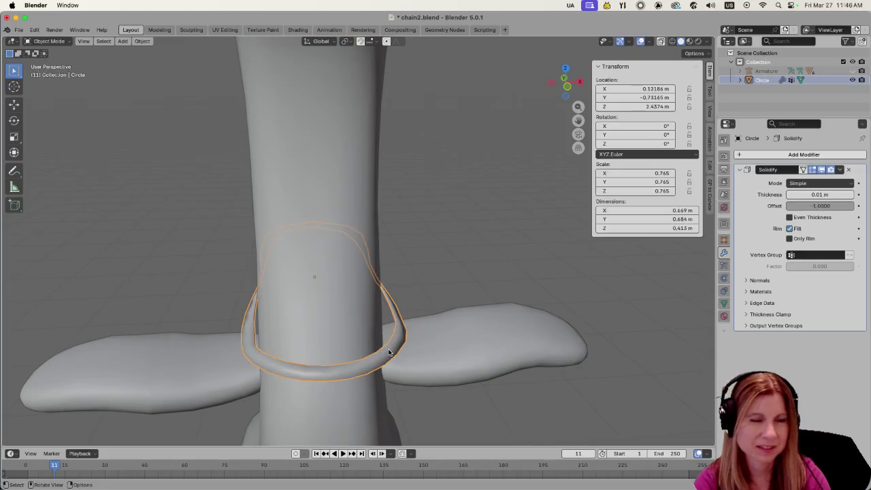
- Give the ring a new Material.001 with a golden yellow base colour and Metallic 1.0
{"action": "left_click", "coordinate": [724, 316]}
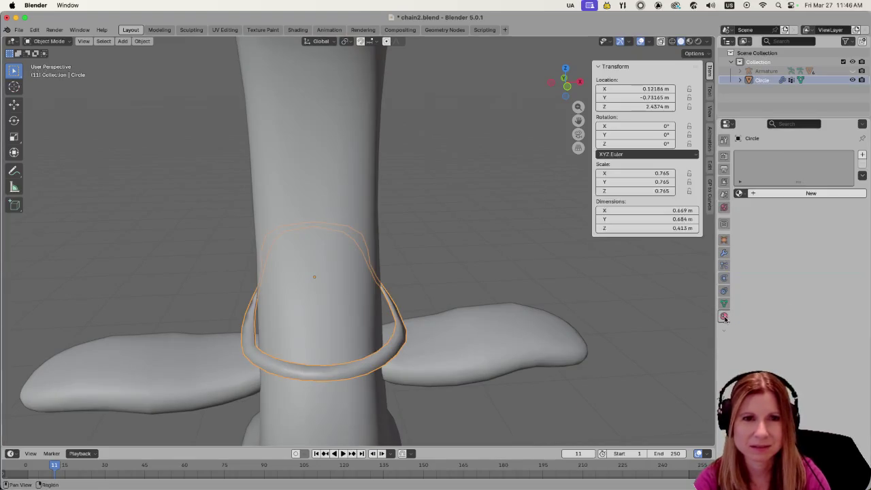
{"action": "left_click", "coordinate": [752, 194]}
{"action": "left_click", "coordinate": [808, 254]}
{"action": "mouse_move", "coordinate": [785, 150]}
{"action": "left_mouse_down"}
{"action": "mouse_move", "coordinate": [785, 141]}
{"action": "mouse_move", "coordinate": [788, 149]}
{"action": "left_mouse_up"}
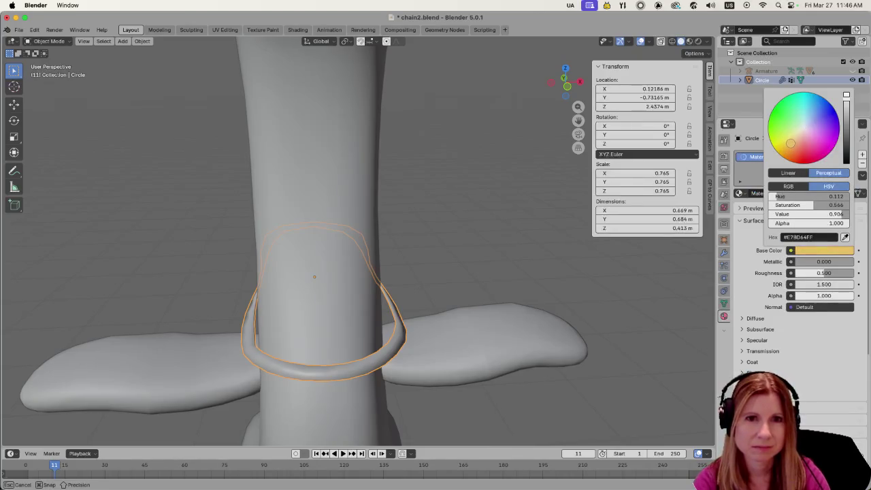
{"action": "left_click_drag", "start_coordinate": [813, 261], "coordinate": [854, 261]}
- Switch the viewport to Material Preview and inspect the gold ring around the neck
{"action": "left_click", "coordinate": [499, 266]}
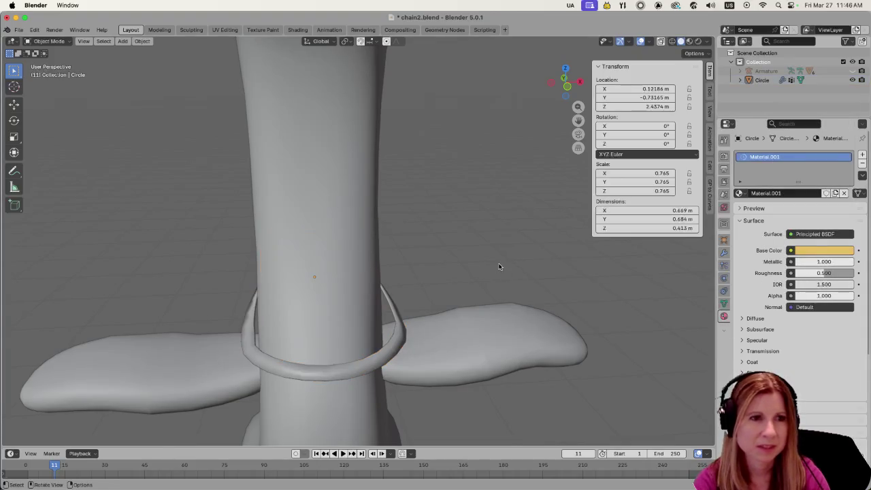
{"action": "left_click", "coordinate": [689, 42]}
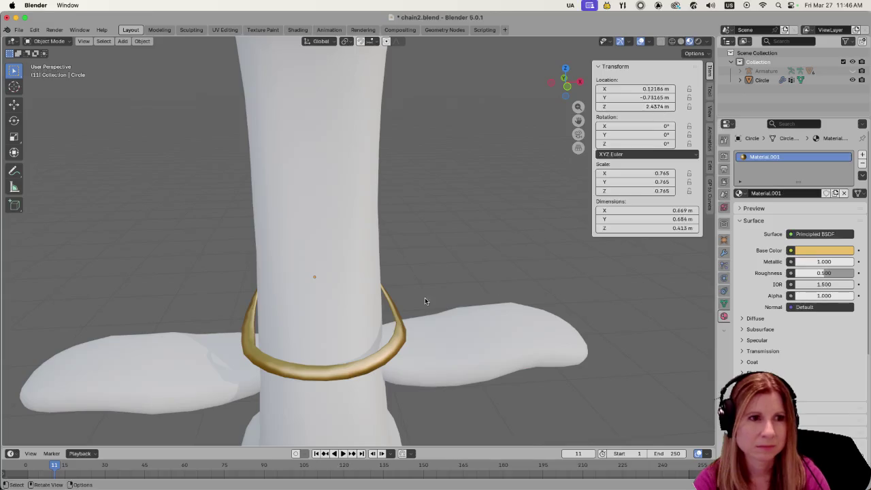
{"action": "mouse_move", "coordinate": [496, 285]}
{"action": "middle_mouse_down"}
{"action": "mouse_move", "coordinate": [435, 265]}
{"action": "mouse_move", "coordinate": [411, 298]}
{"action": "middle_mouse_up"}
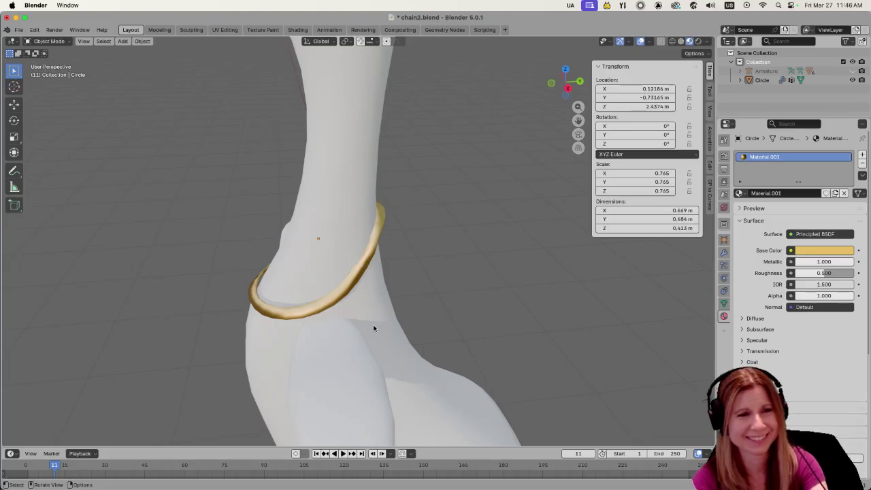
{"action": "mouse_move", "coordinate": [388, 288]}
{"action": "middle_mouse_down"}
{"action": "mouse_move", "coordinate": [509, 295]}
{"action": "mouse_move", "coordinate": [485, 284]}
{"action": "mouse_move", "coordinate": [463, 299]}
{"action": "middle_mouse_up"}
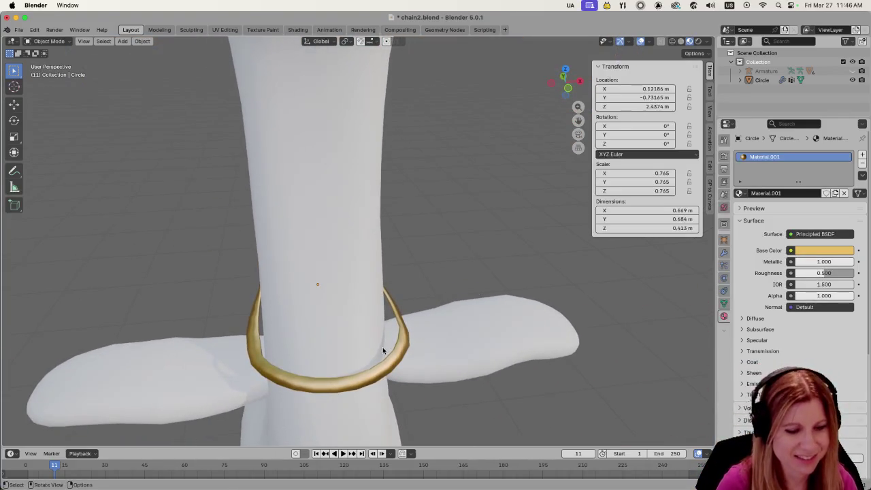
{"action": "left_click", "coordinate": [379, 381]}
{"action": "left_click", "coordinate": [394, 377]}
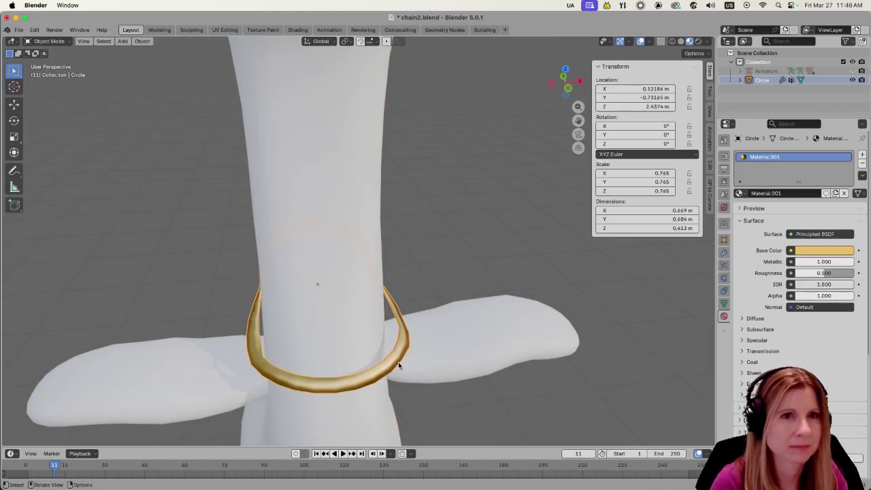
- Nudge the Circle ring slightly along X and check its position around the goose's neck
{"action": "key", "text": "g"}
{"action": "key", "text": "x"}
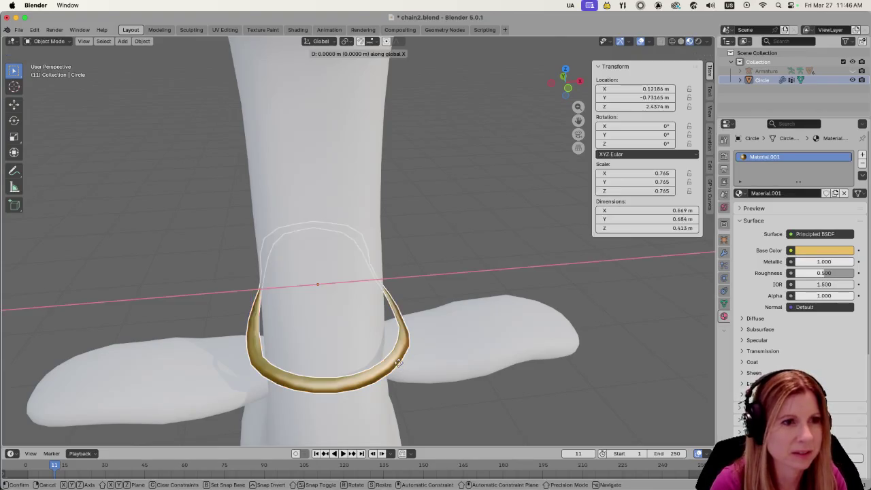
{"action": "left_click", "coordinate": [400, 366]}
{"action": "mouse_move", "coordinate": [501, 292]}
{"action": "middle_mouse_down"}
{"action": "mouse_move", "coordinate": [421, 300]}
{"action": "mouse_move", "coordinate": [327, 274]}
{"action": "mouse_move", "coordinate": [289, 294]}
{"action": "mouse_move", "coordinate": [412, 286]}
{"action": "mouse_move", "coordinate": [412, 356]}
{"action": "mouse_move", "coordinate": [468, 332]}
{"action": "mouse_move", "coordinate": [402, 378]}
{"action": "middle_mouse_up"}
{"action": "scroll", "coordinate": [468, 333], "scroll_direction": "down", "scroll_amount": 5}
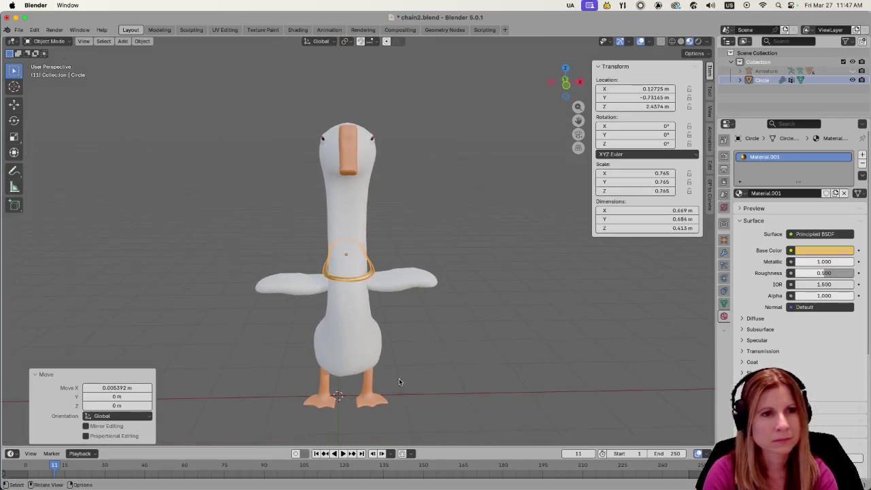
{"action": "scroll", "coordinate": [383, 384], "scroll_direction": "up", "scroll_amount": 4}
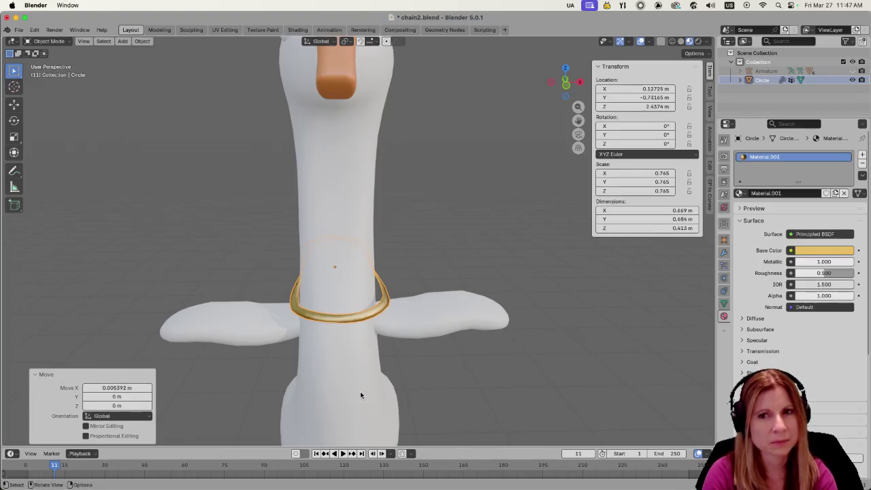
{"action": "scroll", "coordinate": [360, 394], "scroll_direction": "down", "scroll_amount": 2}
{"action": "scroll", "coordinate": [357, 395], "scroll_direction": "down", "scroll_amount": 1}
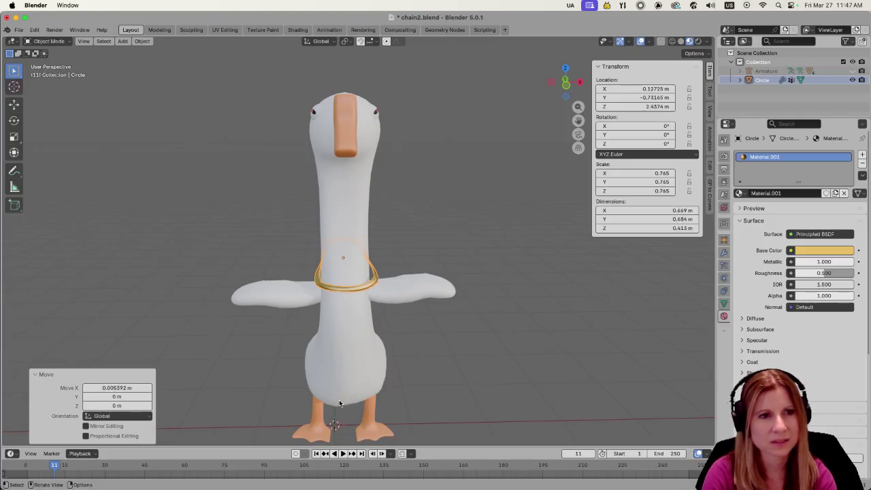
{"action": "scroll", "coordinate": [345, 402], "scroll_direction": "up", "scroll_amount": 2}
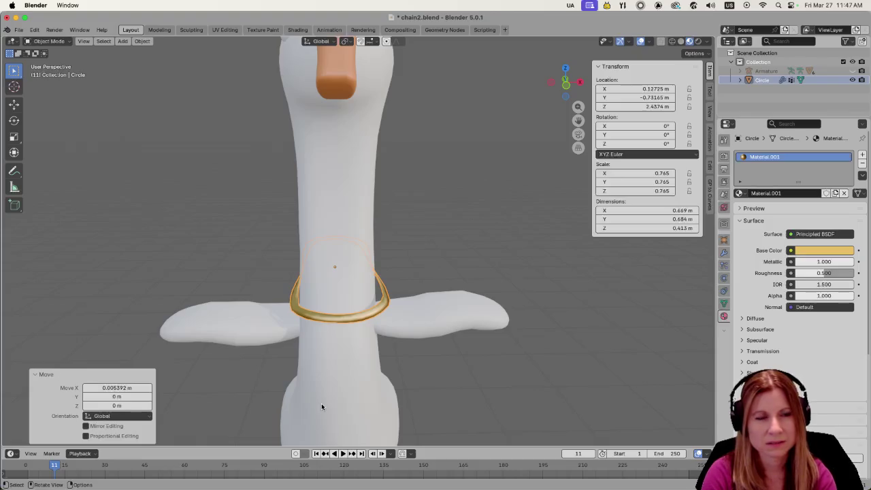
{"action": "scroll", "coordinate": [322, 397], "scroll_direction": "up", "scroll_amount": 4}
{"action": "scroll", "coordinate": [321, 396], "scroll_direction": "down", "scroll_amount": 3}
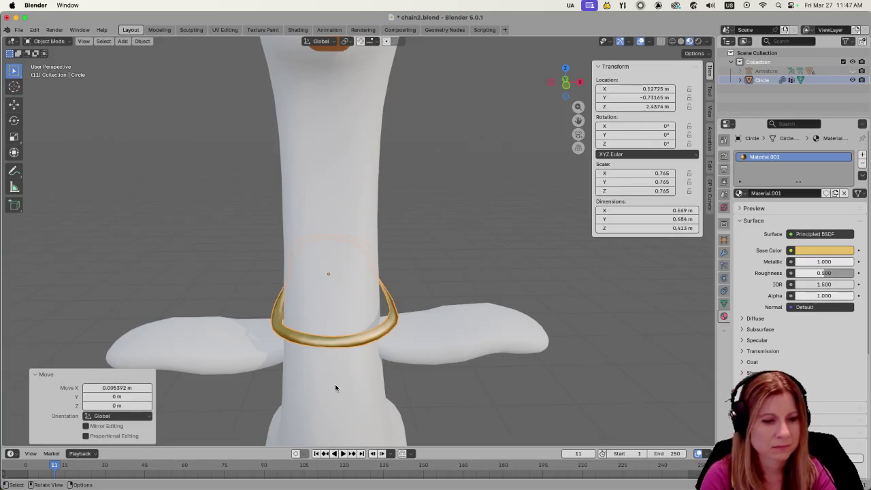
- Shift the ring along X again, check the fit, reselect the ring and enter Edit Mode
{"action": "key", "text": "g"}
{"action": "key", "text": "x"}
{"action": "left_click", "coordinate": [380, 388]}
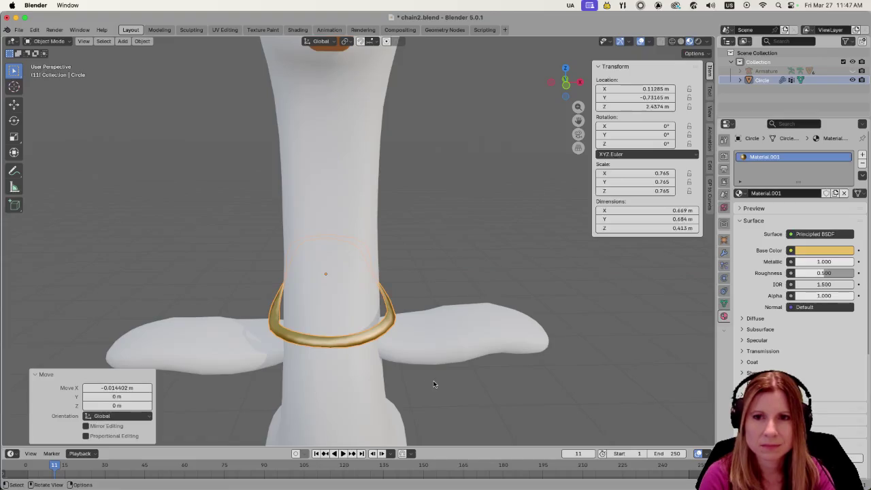
{"action": "mouse_move", "coordinate": [443, 306]}
{"action": "middle_mouse_down"}
{"action": "mouse_move", "coordinate": [333, 335]}
{"action": "mouse_move", "coordinate": [422, 352]}
{"action": "middle_mouse_up"}
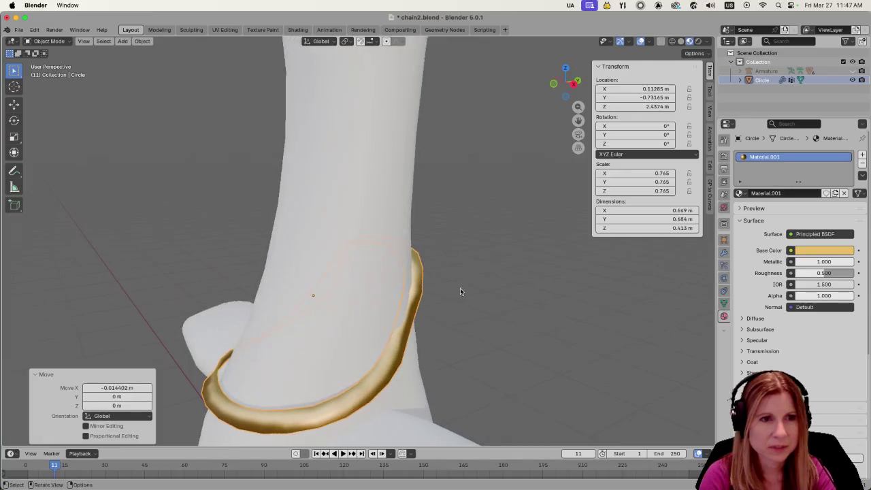
{"action": "left_click", "coordinate": [408, 335]}
{"action": "mouse_move", "coordinate": [430, 316]}
{"action": "middle_mouse_down"}
{"action": "mouse_move", "coordinate": [440, 343]}
{"action": "mouse_move", "coordinate": [306, 356]}
{"action": "mouse_move", "coordinate": [425, 337]}
{"action": "mouse_move", "coordinate": [416, 359]}
{"action": "middle_mouse_up"}
{"action": "scroll", "coordinate": [416, 359], "scroll_direction": "down", "scroll_amount": 3}
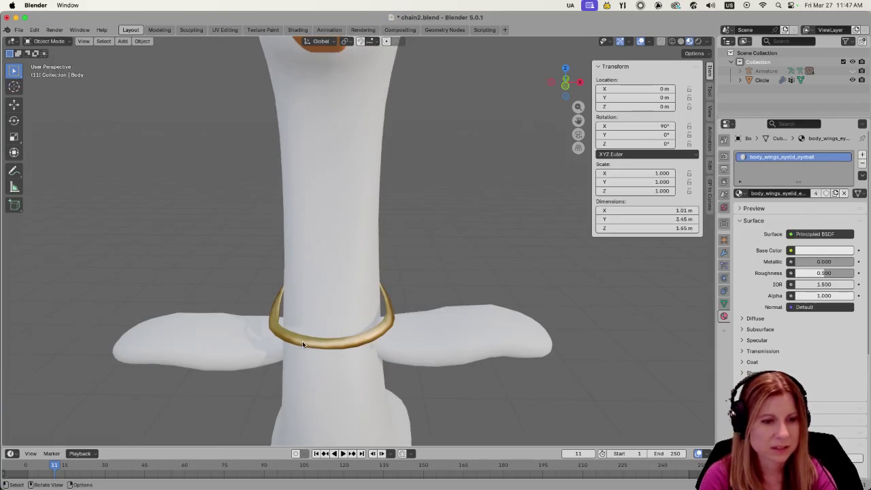
{"action": "left_click", "coordinate": [320, 344]}
{"action": "mouse_move", "coordinate": [326, 352]}
{"action": "middle_mouse_down"}
{"action": "mouse_move", "coordinate": [317, 347]}
{"action": "mouse_move", "coordinate": [321, 265]}
{"action": "mouse_move", "coordinate": [320, 287]}
{"action": "middle_mouse_up"}
{"action": "scroll", "coordinate": [330, 344], "scroll_direction": "up", "scroll_amount": 3}
{"action": "key", "text": "Tab"}
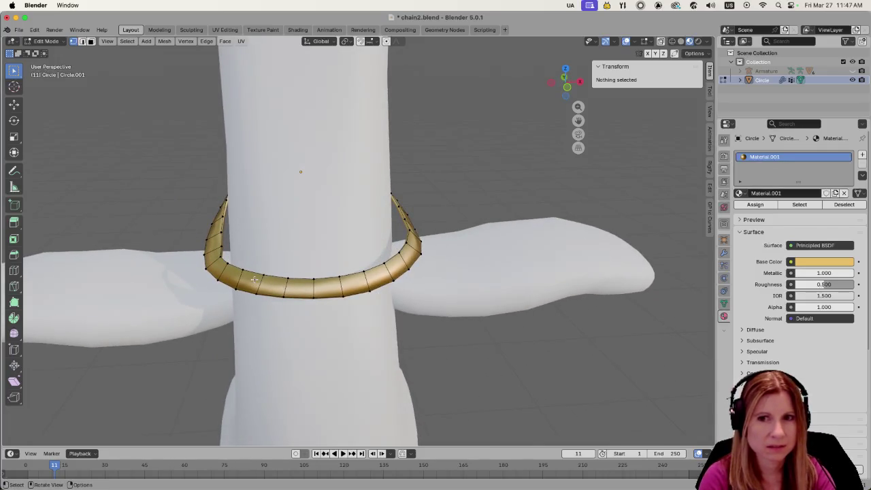
- Box-select the edges on the ring's right side and shift them slightly
{"action": "scroll", "coordinate": [253, 280], "scroll_direction": "down", "scroll_amount": 5}
{"action": "mouse_move", "coordinate": [335, 303]}
{"action": "middle_mouse_down"}
{"action": "mouse_move", "coordinate": [332, 286]}
{"action": "mouse_move", "coordinate": [370, 298]}
{"action": "mouse_move", "coordinate": [386, 206]}
{"action": "middle_mouse_up"}
{"action": "scroll", "coordinate": [341, 313], "scroll_direction": "up", "scroll_amount": 3}
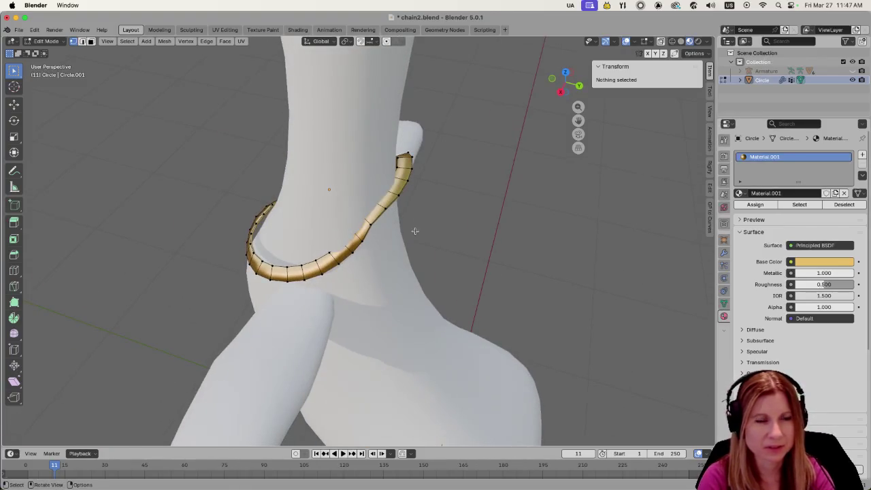
{"action": "mouse_move", "coordinate": [393, 244]}
{"action": "middle_mouse_down"}
{"action": "mouse_move", "coordinate": [327, 375]}
{"action": "mouse_move", "coordinate": [411, 393]}
{"action": "middle_mouse_up"}
{"action": "middle_click_drag", "start_coordinate": [377, 270], "coordinate": [384, 187]}
{"action": "left_click_drag", "start_coordinate": [376, 181], "coordinate": [410, 256]}
{"action": "key", "text": "g"}
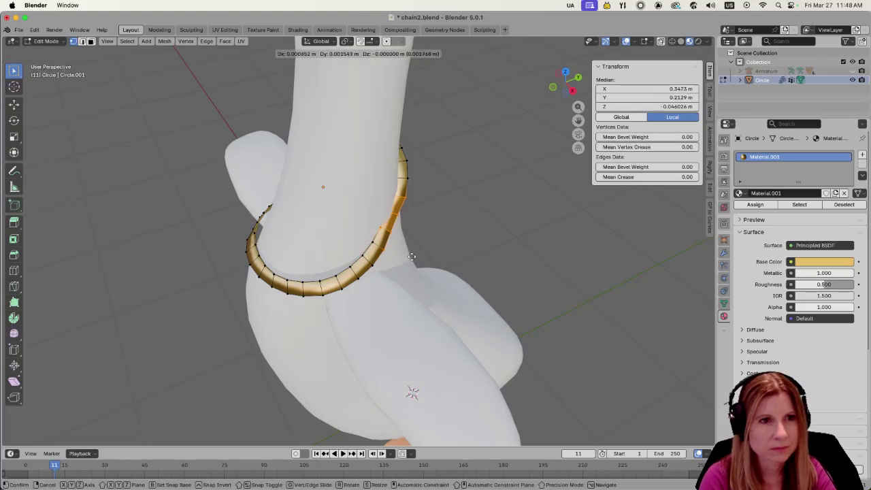
{"action": "left_click", "coordinate": [414, 257]}
- Check the ring's fit from the front, clear the selection, and pick a front-bottom vertex
{"action": "mouse_move", "coordinate": [414, 258]}
{"action": "middle_mouse_down"}
{"action": "mouse_move", "coordinate": [360, 217]}
{"action": "mouse_move", "coordinate": [321, 225]}
{"action": "mouse_move", "coordinate": [334, 290]}
{"action": "middle_mouse_up"}
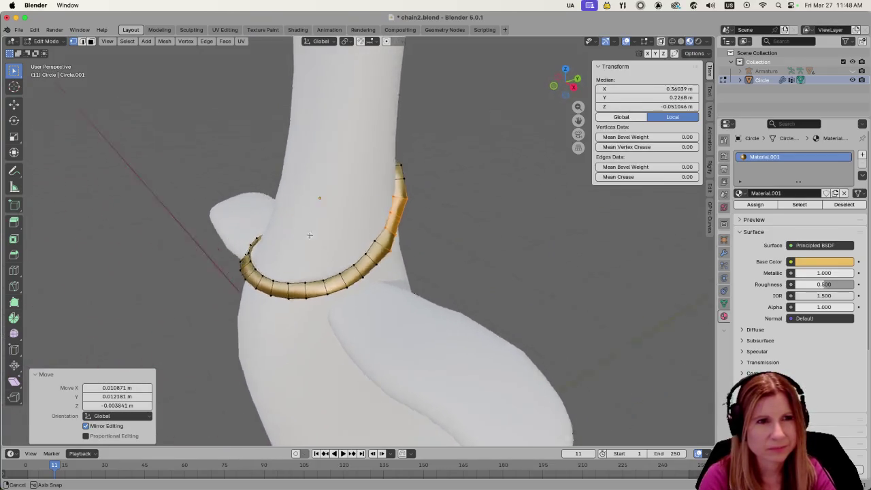
{"action": "scroll", "coordinate": [333, 289], "scroll_direction": "down", "scroll_amount": 3}
{"action": "mouse_move", "coordinate": [357, 308]}
{"action": "middle_mouse_down"}
{"action": "mouse_move", "coordinate": [378, 278]}
{"action": "mouse_move", "coordinate": [359, 275]}
{"action": "middle_mouse_up"}
{"action": "scroll", "coordinate": [368, 292], "scroll_direction": "up", "scroll_amount": 3}
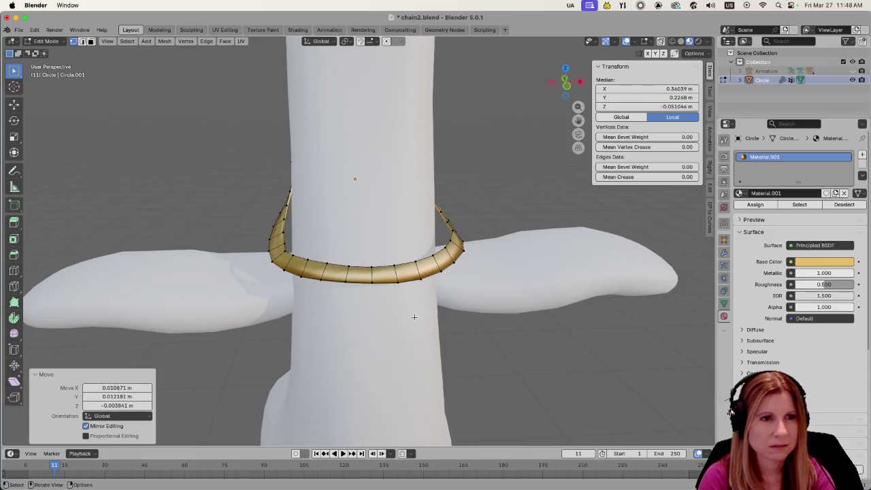
{"action": "middle_click_drag", "start_coordinate": [415, 317], "coordinate": [362, 312]}
{"action": "left_click", "coordinate": [456, 324]}
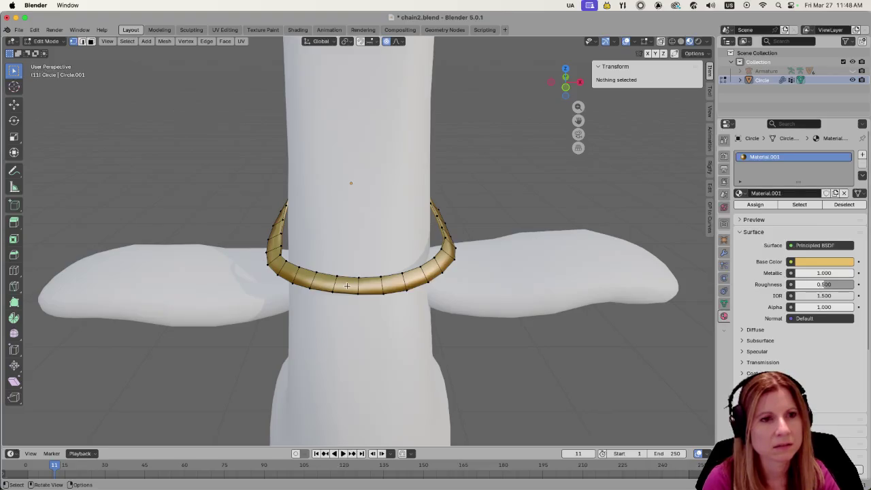
{"action": "left_click", "coordinate": [349, 257], "text": "shift"}
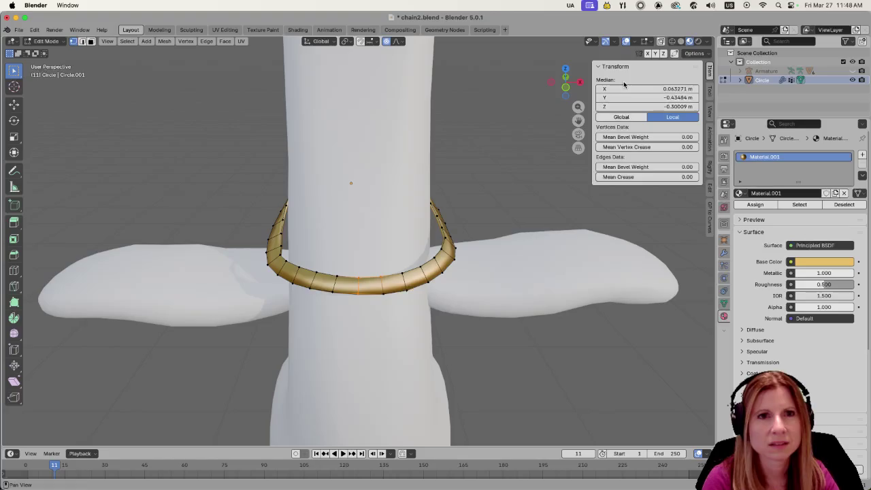
- Pull the ring's front vertices down with smooth proportional falloff (size 0.564)
{"action": "left_click", "coordinate": [410, 293]}
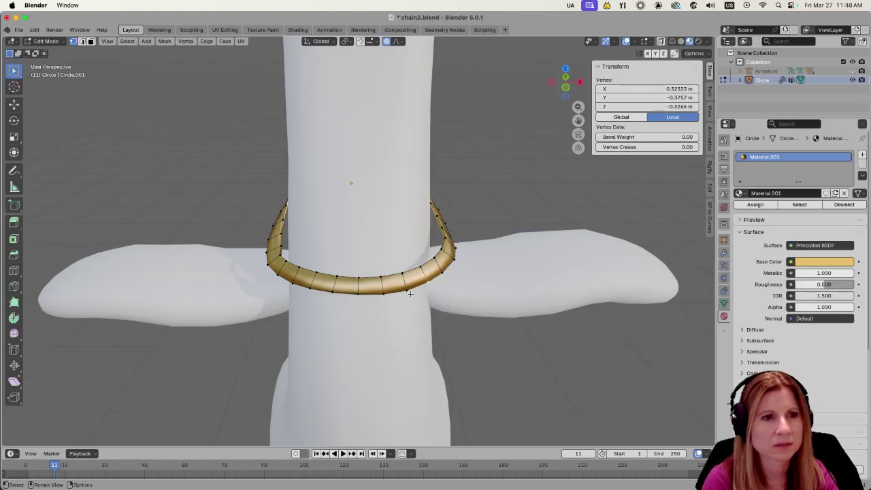
{"action": "left_click", "coordinate": [361, 277], "text": "shift"}
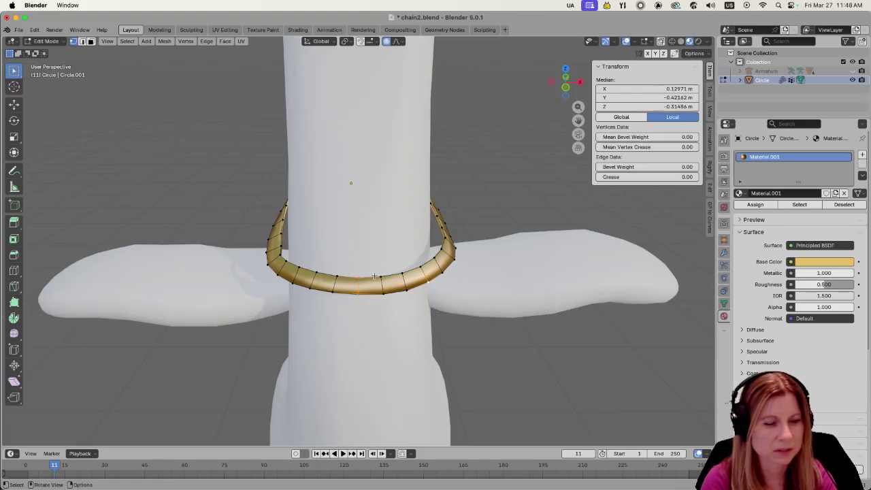
{"action": "key", "text": "g"}
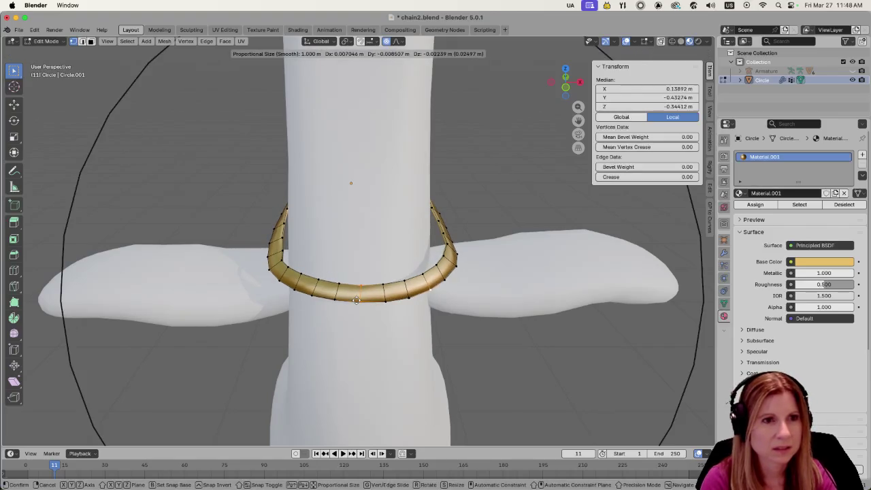
{"action": "scroll", "coordinate": [355, 309], "scroll_direction": "up", "scroll_amount": 2}
{"action": "scroll", "coordinate": [357, 312], "scroll_direction": "up", "scroll_amount": 5}
{"action": "scroll", "coordinate": [358, 314], "scroll_direction": "up", "scroll_amount": 7}
{"action": "scroll", "coordinate": [361, 318], "scroll_direction": "up", "scroll_amount": 2}
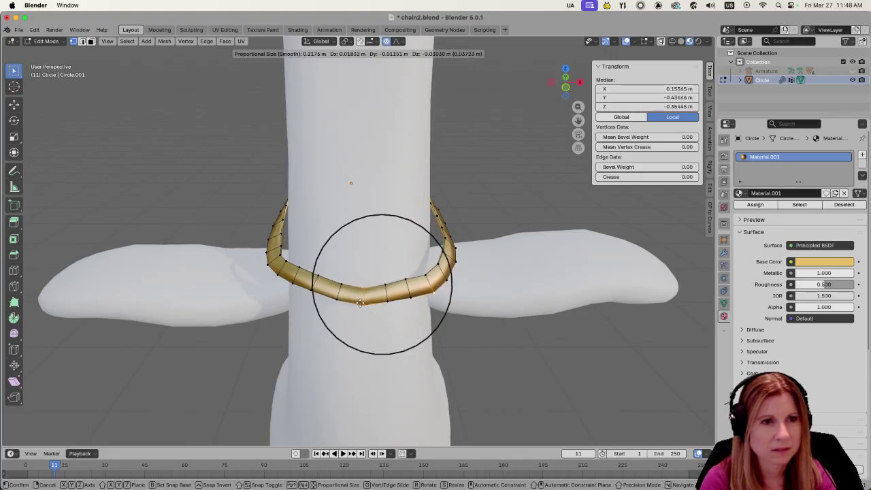
{"action": "scroll", "coordinate": [360, 312], "scroll_direction": "down", "scroll_amount": 4}
{"action": "scroll", "coordinate": [359, 307], "scroll_direction": "down", "scroll_amount": 6}
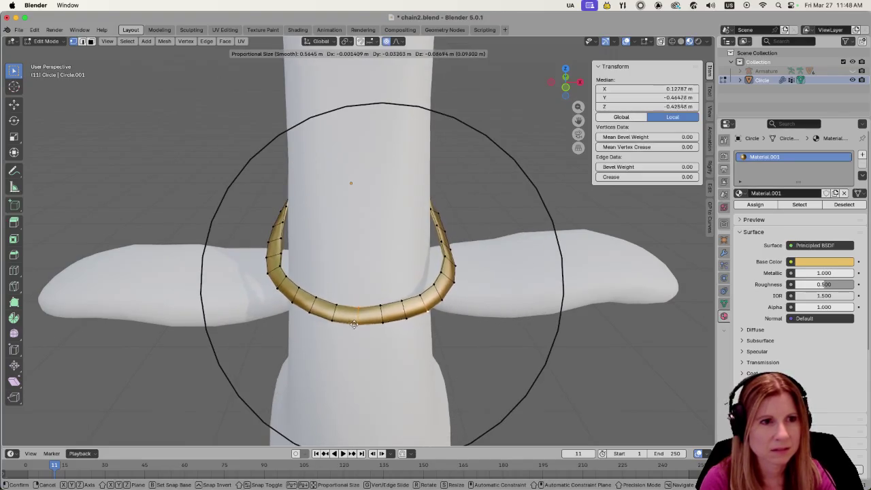
{"action": "left_click", "coordinate": [349, 334]}
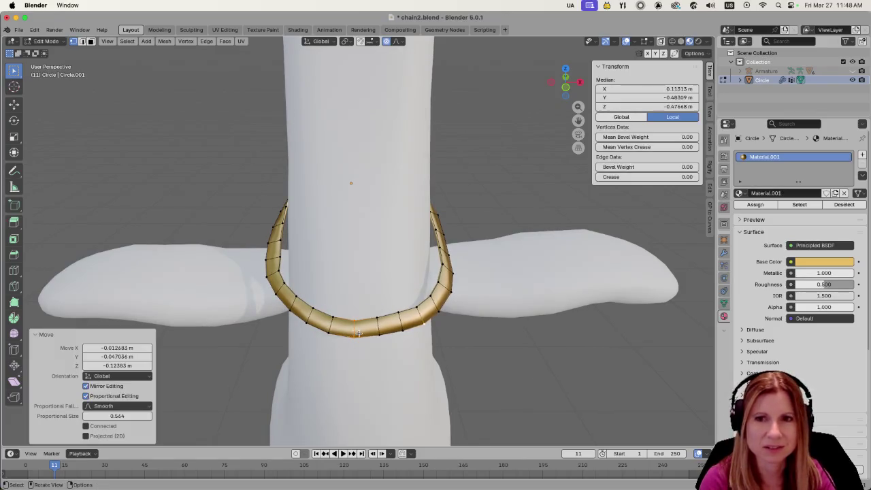
- Pull a vertex on the ring's left side inward toward the neck
{"action": "mouse_move", "coordinate": [470, 335]}
{"action": "middle_mouse_down"}
{"action": "mouse_move", "coordinate": [354, 310]}
{"action": "mouse_move", "coordinate": [471, 321]}
{"action": "middle_mouse_up"}
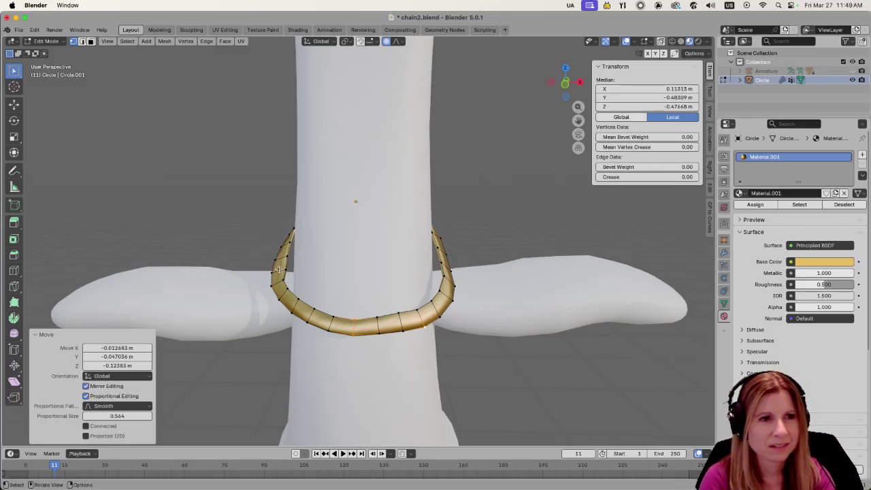
{"action": "left_click", "coordinate": [285, 299], "text": "ctrl"}
{"action": "left_click", "coordinate": [269, 333]}
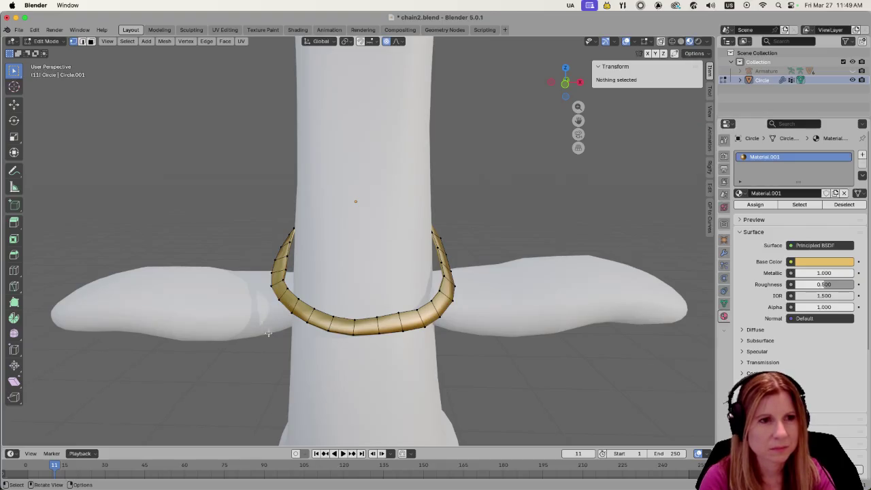
{"action": "left_click", "coordinate": [278, 278]}
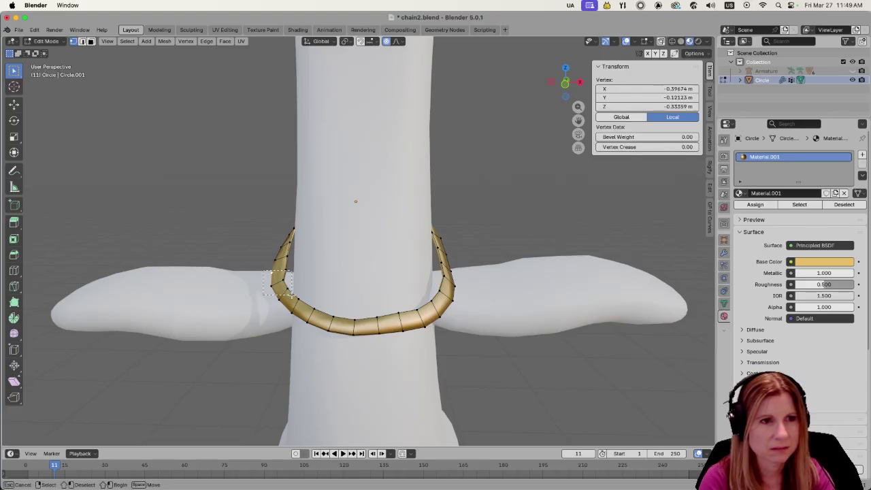
{"action": "left_click", "coordinate": [290, 295], "text": "shift"}
{"action": "left_click", "coordinate": [281, 286]}
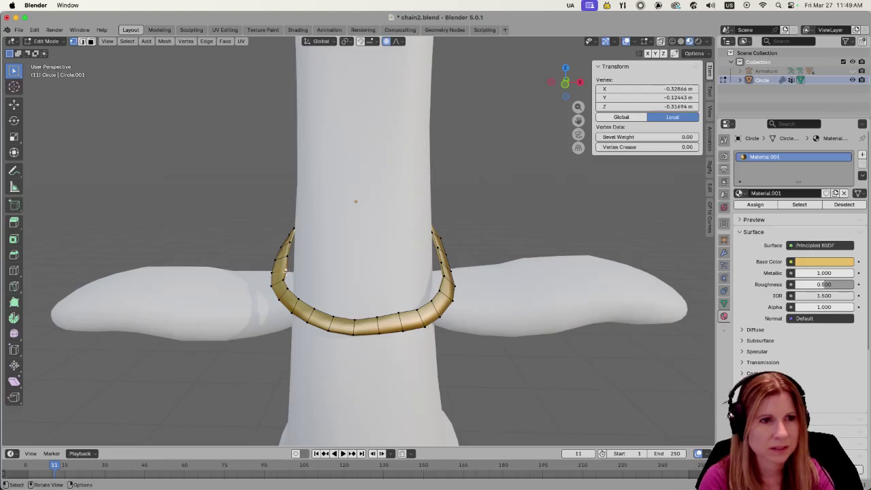
{"action": "key", "text": "g"}
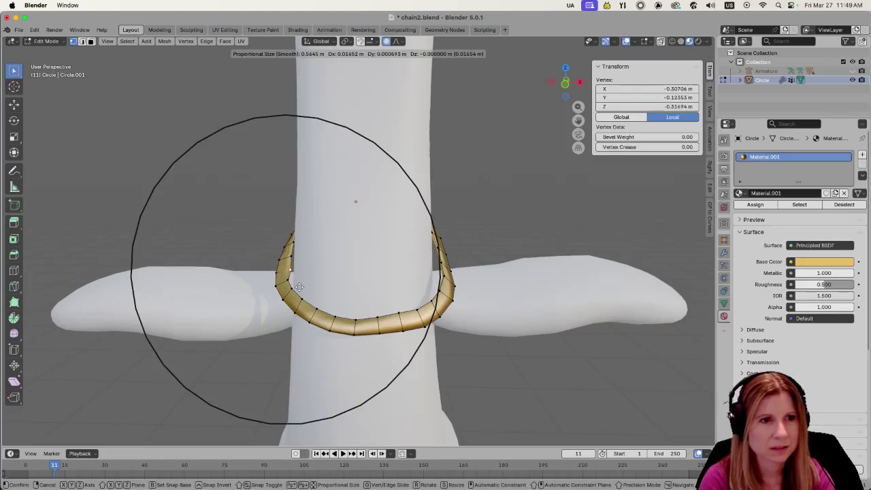
{"action": "left_click", "coordinate": [299, 286]}
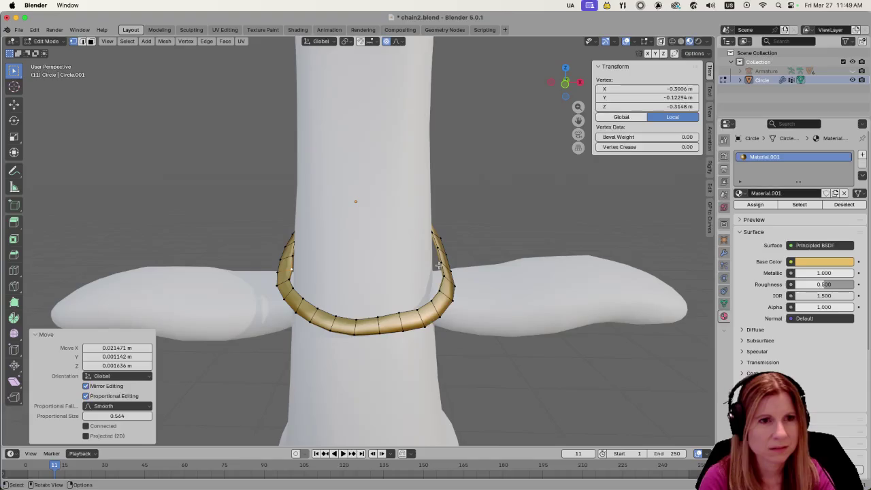
- Nudge the ring's right side inward twice and shift a bottom vertex slightly
{"action": "key", "text": "g"}
{"action": "left_click", "coordinate": [435, 261]}
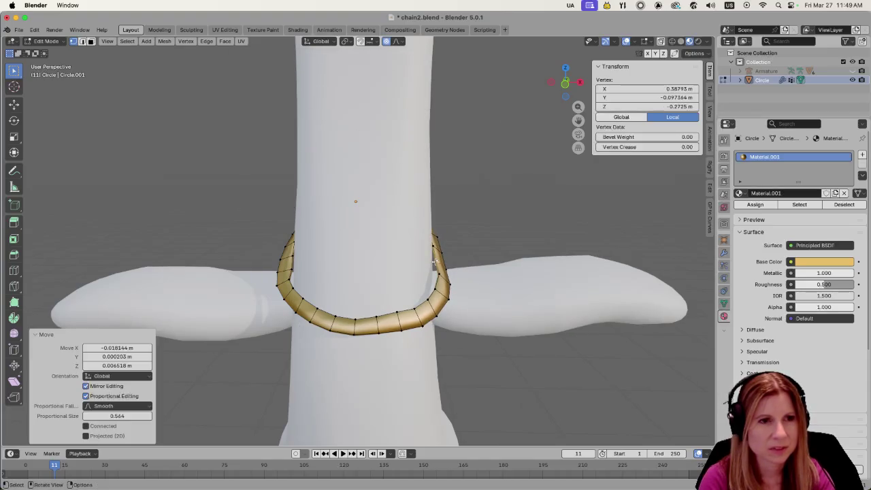
{"action": "key", "text": "g"}
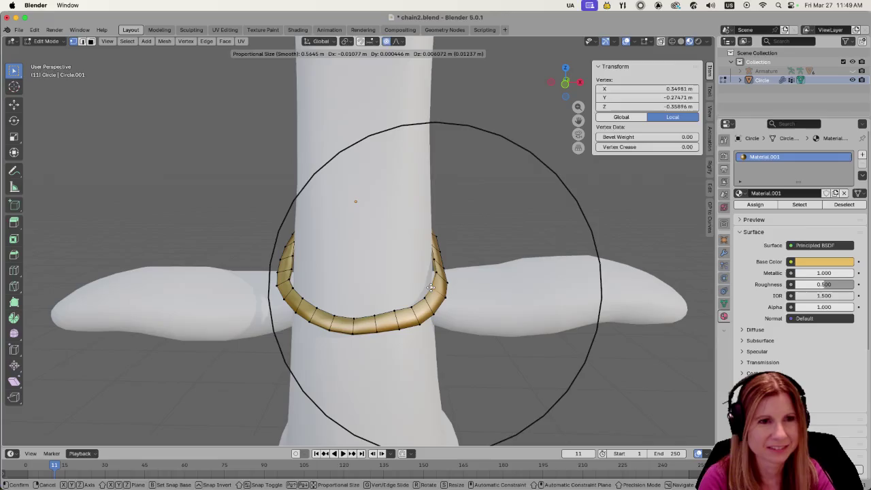
{"action": "left_click", "coordinate": [431, 288]}
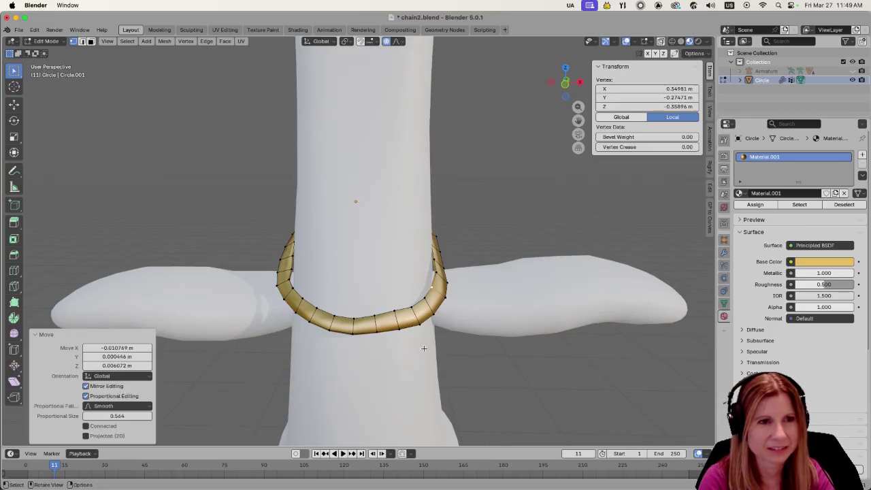
{"action": "left_click", "coordinate": [332, 316]}
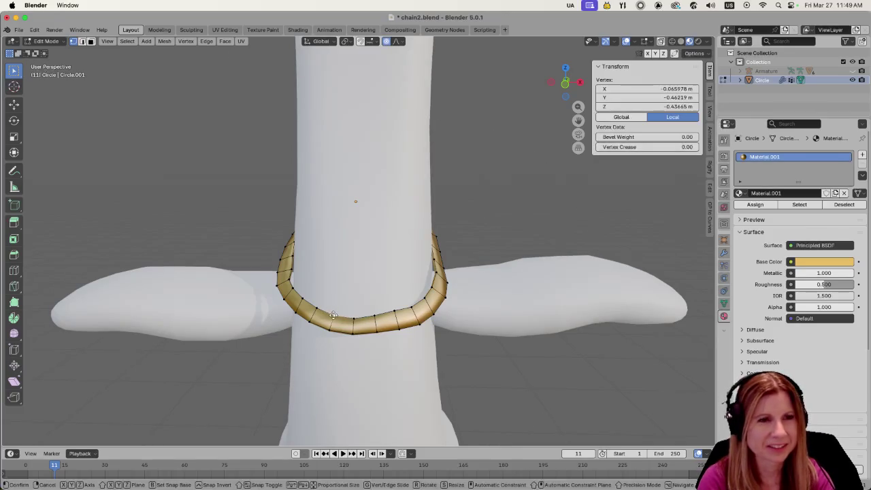
{"action": "key", "text": "g"}
{"action": "left_click", "coordinate": [334, 313]}
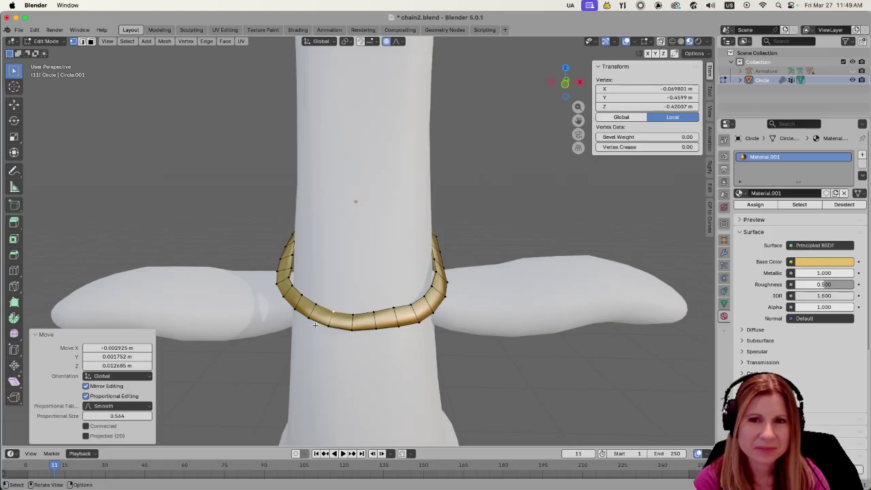
{"action": "scroll", "coordinate": [328, 320], "scroll_direction": "up", "scroll_amount": 2}
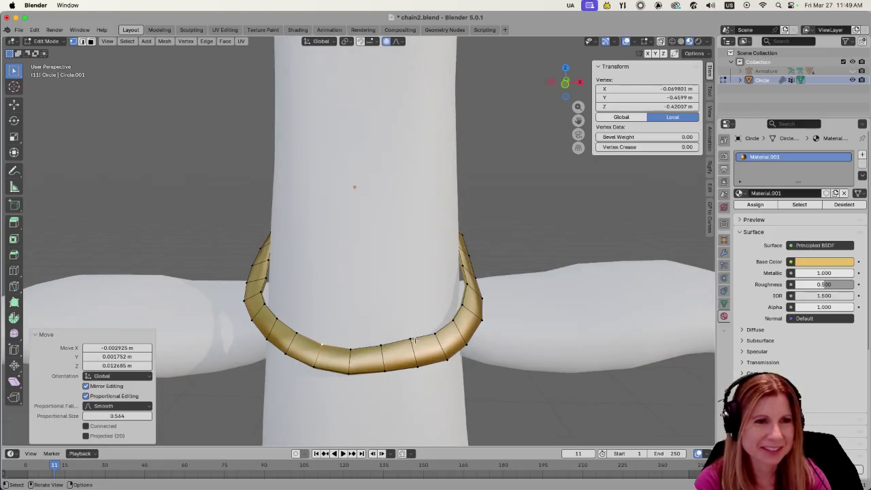
- Move and rotate the vertices at the ring's tip
{"action": "middle_click_drag", "start_coordinate": [360, 347], "coordinate": [273, 337]}
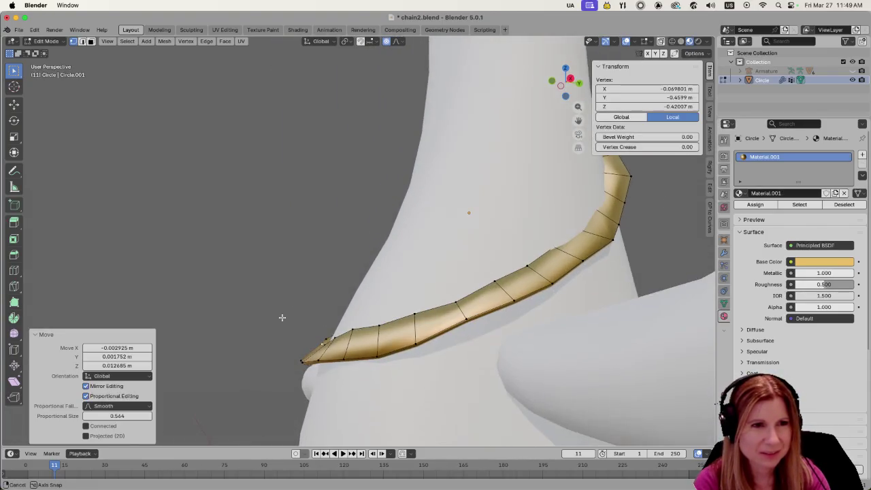
{"action": "mouse_move", "coordinate": [273, 337]}
{"action": "middle_mouse_down"}
{"action": "mouse_move", "coordinate": [304, 364]}
{"action": "mouse_move", "coordinate": [394, 384]}
{"action": "middle_mouse_up"}
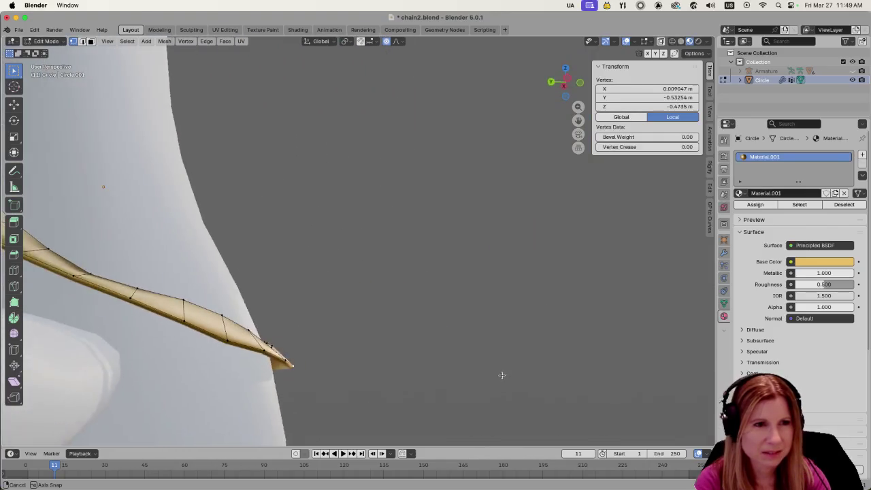
{"action": "mouse_move", "coordinate": [394, 383]}
{"action": "middle_mouse_down"}
{"action": "mouse_move", "coordinate": [356, 373]}
{"action": "mouse_move", "coordinate": [215, 388]}
{"action": "middle_mouse_up"}
{"action": "left_click", "coordinate": [317, 363], "text": "alt"}
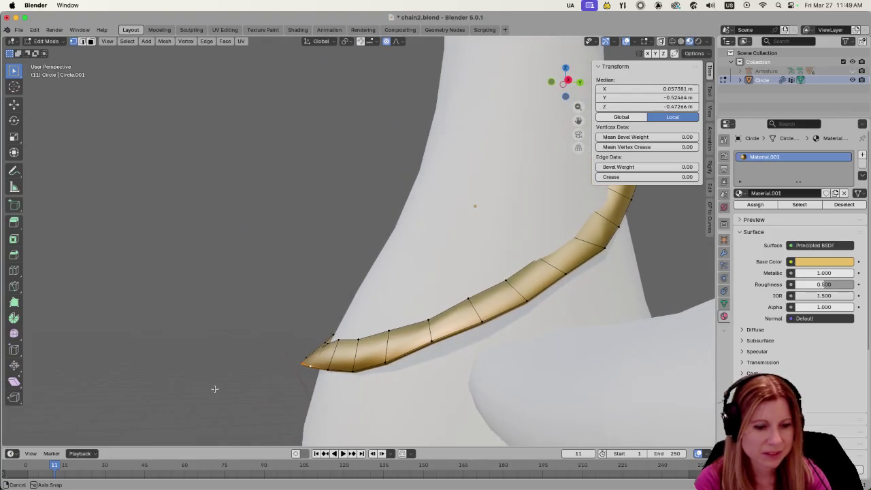
{"action": "key", "text": "g"}
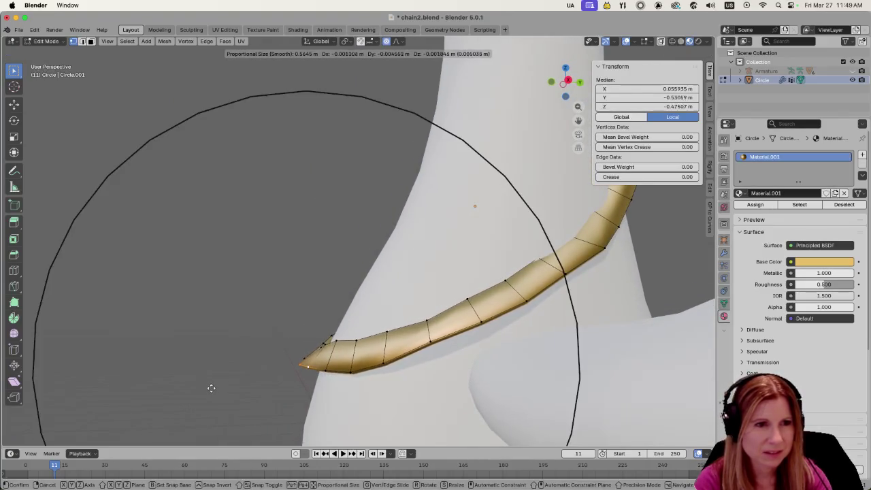
{"action": "left_click", "coordinate": [211, 387]}
{"action": "key", "text": "r"}
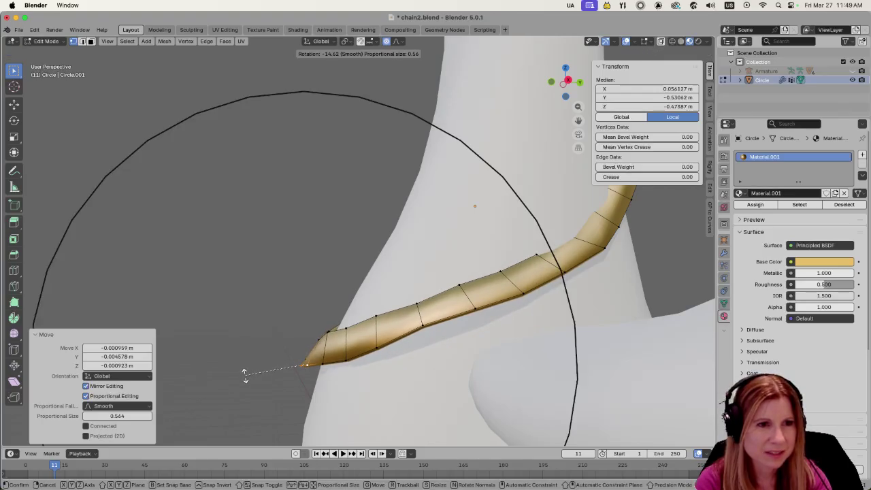
{"action": "left_click", "coordinate": [244, 377]}
- Move a front vertex with the proportional falloff shrunk to size 0.112 to flatten the curve
{"action": "middle_click_drag", "start_coordinate": [244, 378], "coordinate": [360, 414]}
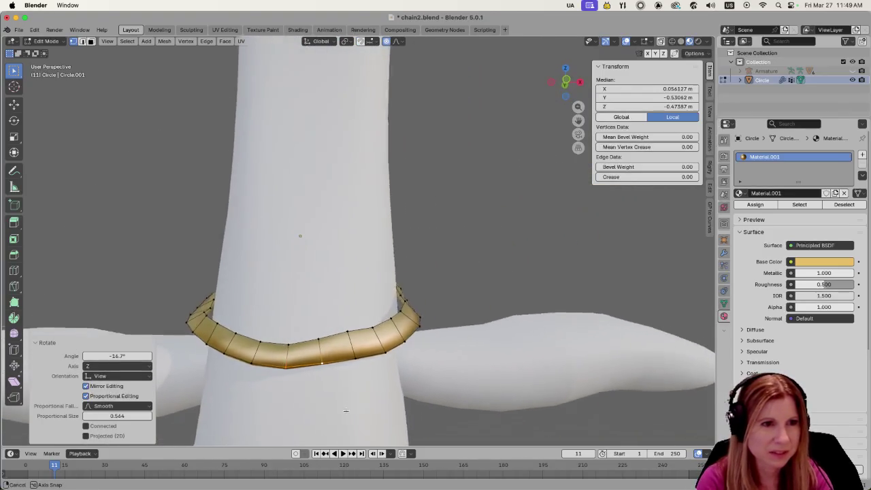
{"action": "left_click", "coordinate": [308, 396]}
{"action": "mouse_move", "coordinate": [309, 396]}
{"action": "middle_mouse_down"}
{"action": "mouse_move", "coordinate": [333, 346]}
{"action": "mouse_move", "coordinate": [292, 373]}
{"action": "middle_mouse_up"}
{"action": "scroll", "coordinate": [291, 373], "scroll_direction": "up", "scroll_amount": 2}
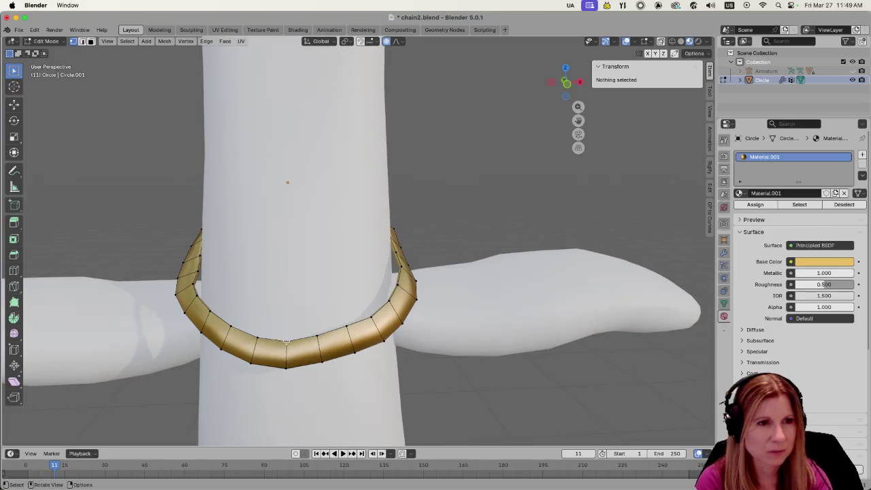
{"action": "left_click", "coordinate": [287, 342]}
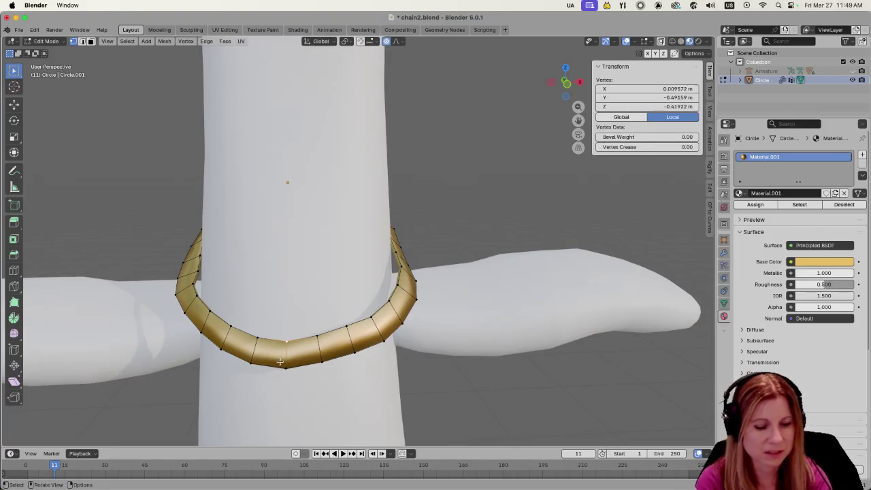
{"action": "key", "text": "g"}
{"action": "key", "text": "Escape"}
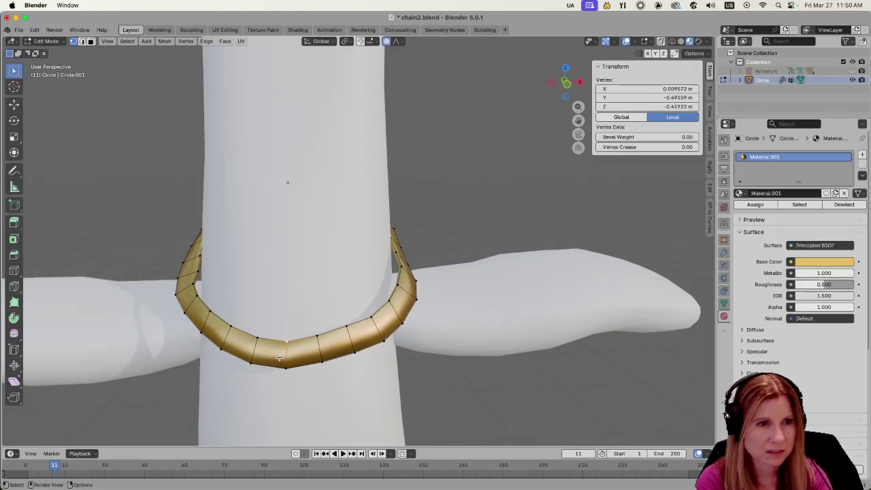
{"action": "scroll", "coordinate": [279, 359], "scroll_direction": "down", "scroll_amount": 3}
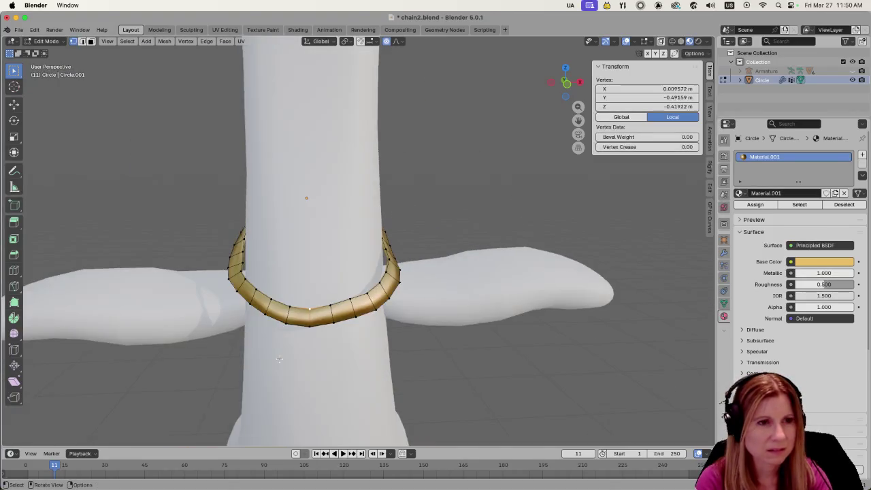
{"action": "key", "text": "g"}
{"action": "scroll", "coordinate": [279, 356], "scroll_direction": "up", "scroll_amount": 4}
{"action": "scroll", "coordinate": [280, 354], "scroll_direction": "up", "scroll_amount": 6}
{"action": "scroll", "coordinate": [281, 351], "scroll_direction": "up", "scroll_amount": 5}
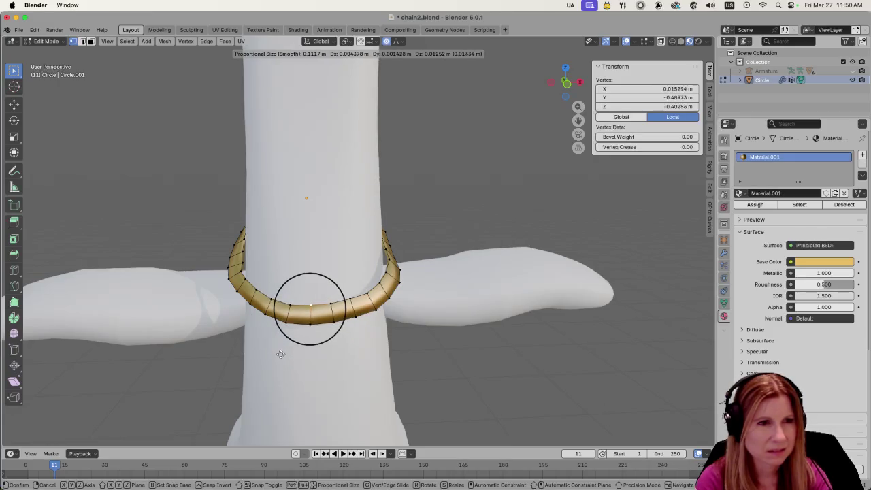
{"action": "left_click", "coordinate": [280, 354]}
- Deselect, inspect the ring's shape, and save chain2.blend
{"action": "mouse_move", "coordinate": [286, 373]}
{"action": "middle_mouse_down"}
{"action": "mouse_move", "coordinate": [308, 354]}
{"action": "mouse_move", "coordinate": [279, 329]}
{"action": "mouse_move", "coordinate": [385, 347]}
{"action": "mouse_move", "coordinate": [397, 369]}
{"action": "middle_mouse_up"}
{"action": "left_click", "coordinate": [397, 369]}
{"action": "mouse_move", "coordinate": [484, 381]}
{"action": "middle_mouse_down"}
{"action": "mouse_move", "coordinate": [423, 354]}
{"action": "mouse_move", "coordinate": [446, 379]}
{"action": "mouse_move", "coordinate": [321, 378]}
{"action": "mouse_move", "coordinate": [555, 289]}
{"action": "mouse_move", "coordinate": [521, 246]}
{"action": "mouse_move", "coordinate": [540, 247]}
{"action": "mouse_move", "coordinate": [495, 255]}
{"action": "mouse_move", "coordinate": [401, 243]}
{"action": "mouse_move", "coordinate": [391, 228]}
{"action": "middle_mouse_up"}
{"action": "key", "text": "super+s"}
{"action": "scroll", "coordinate": [555, 297], "scroll_direction": "down", "scroll_amount": 4}
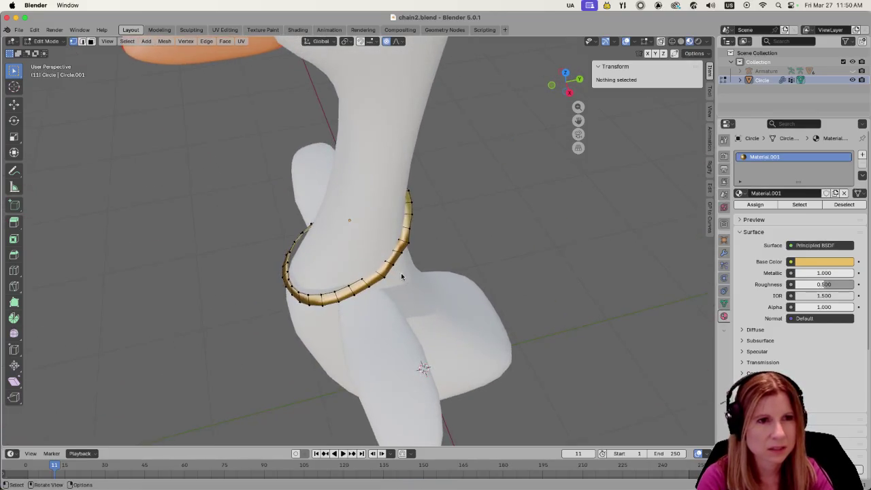
- Orbit and zoom to inspect the ring on the goose's neck from the front
{"action": "scroll", "coordinate": [422, 281], "scroll_direction": "up", "scroll_amount": 5}
{"action": "mouse_move", "coordinate": [422, 281]}
{"action": "middle_mouse_down"}
{"action": "mouse_move", "coordinate": [483, 295]}
{"action": "mouse_move", "coordinate": [519, 288]}
{"action": "mouse_move", "coordinate": [410, 278]}
{"action": "mouse_move", "coordinate": [419, 265]}
{"action": "middle_mouse_up"}
{"action": "scroll", "coordinate": [484, 295], "scroll_direction": "down", "scroll_amount": 4}
{"action": "scroll", "coordinate": [447, 297], "scroll_direction": "up", "scroll_amount": 4}
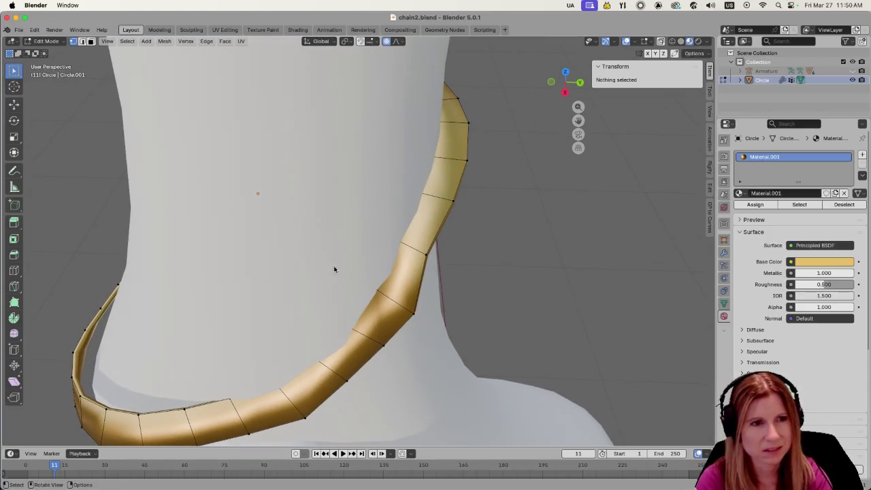
{"action": "scroll", "coordinate": [330, 344], "scroll_direction": "down", "scroll_amount": 5}
{"action": "mouse_move", "coordinate": [330, 344]}
{"action": "middle_mouse_down"}
{"action": "mouse_move", "coordinate": [229, 346]}
{"action": "mouse_move", "coordinate": [317, 332]}
{"action": "middle_mouse_up"}
{"action": "scroll", "coordinate": [317, 333], "scroll_direction": "down", "scroll_amount": 2}
{"action": "scroll", "coordinate": [319, 316], "scroll_direction": "down", "scroll_amount": 2}
{"action": "scroll", "coordinate": [340, 282], "scroll_direction": "down", "scroll_amount": 3}
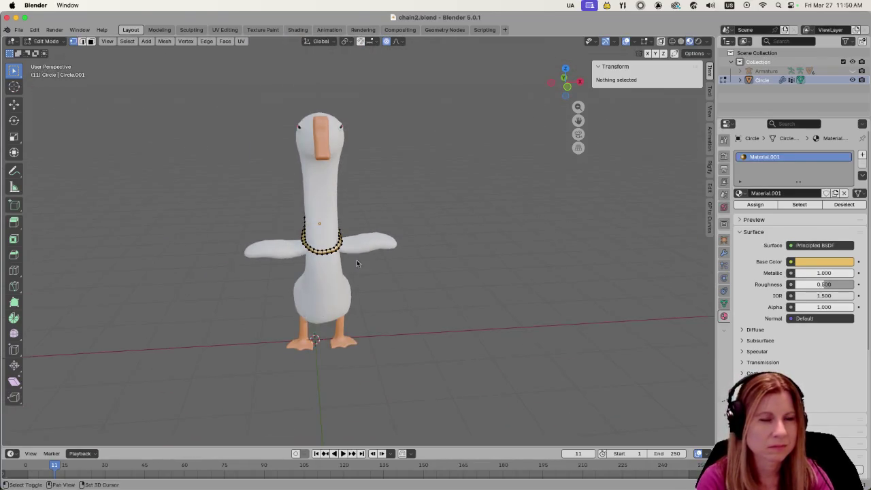
{"action": "scroll", "coordinate": [381, 286], "scroll_direction": "down", "scroll_amount": 2}
{"action": "scroll", "coordinate": [405, 307], "scroll_direction": "up", "scroll_amount": 5}
{"action": "middle_click_drag", "start_coordinate": [413, 371], "coordinate": [495, 379]}
- Return to Object Mode and save chain2.blend, checking the goose from behind
{"action": "key", "text": "Tab"}
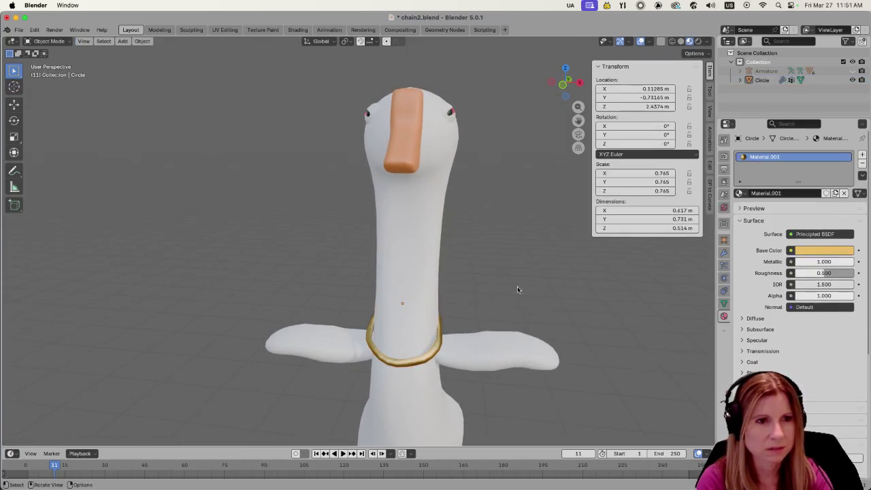
{"action": "key", "text": "ctrl+s"}
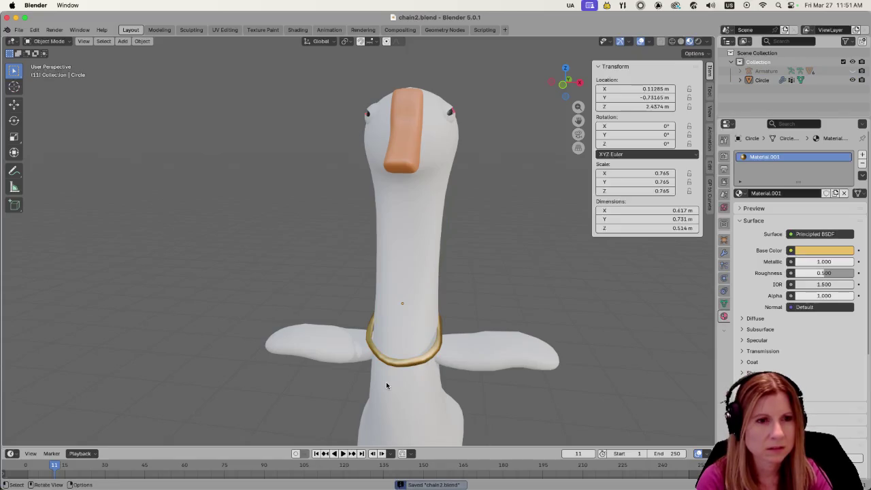
{"action": "scroll", "coordinate": [387, 385], "scroll_direction": "down", "scroll_amount": 5}
{"action": "scroll", "coordinate": [383, 390], "scroll_direction": "down", "scroll_amount": 2}
{"action": "mouse_move", "coordinate": [441, 379]}
{"action": "middle_mouse_down"}
{"action": "mouse_move", "coordinate": [265, 368]}
{"action": "mouse_move", "coordinate": [77, 340]}
{"action": "mouse_move", "coordinate": [39, 345]}
{"action": "mouse_move", "coordinate": [29, 369]}
{"action": "middle_mouse_up"}
{"action": "scroll", "coordinate": [279, 350], "scroll_direction": "down", "scroll_amount": 1}
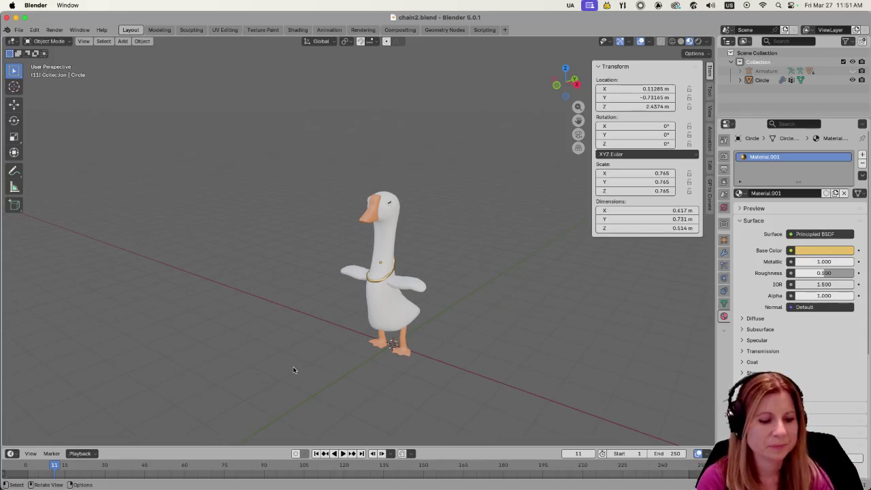
{"action": "key", "text": "ctrl+s"}
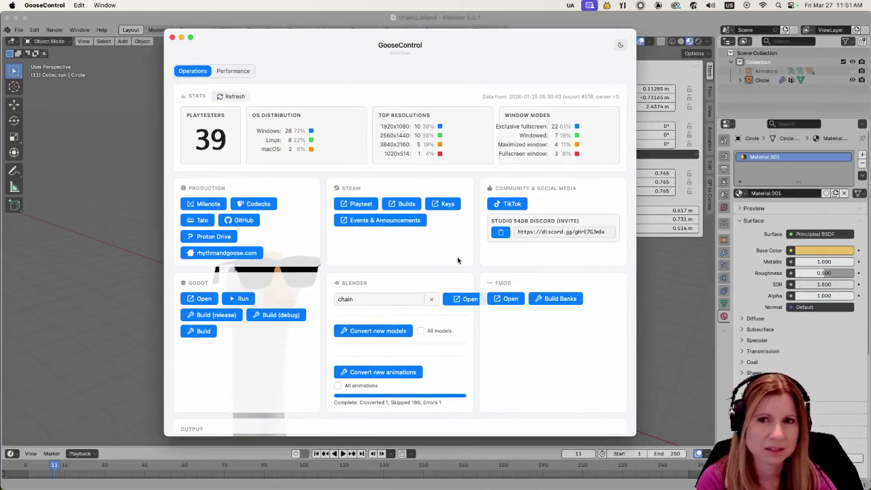
- Convert the new models (2 exported, 103 skipped) and bring Godot forward
{"action": "left_click", "coordinate": [362, 331]}
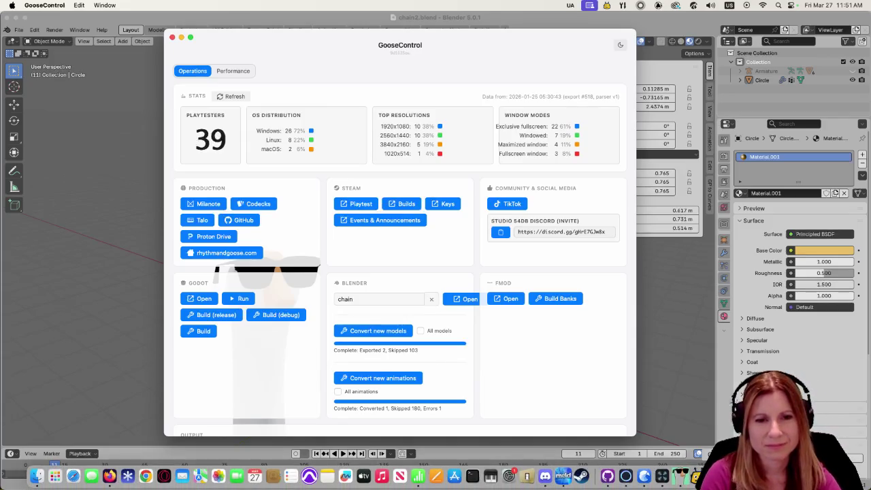
{"action": "left_click", "coordinate": [697, 475]}
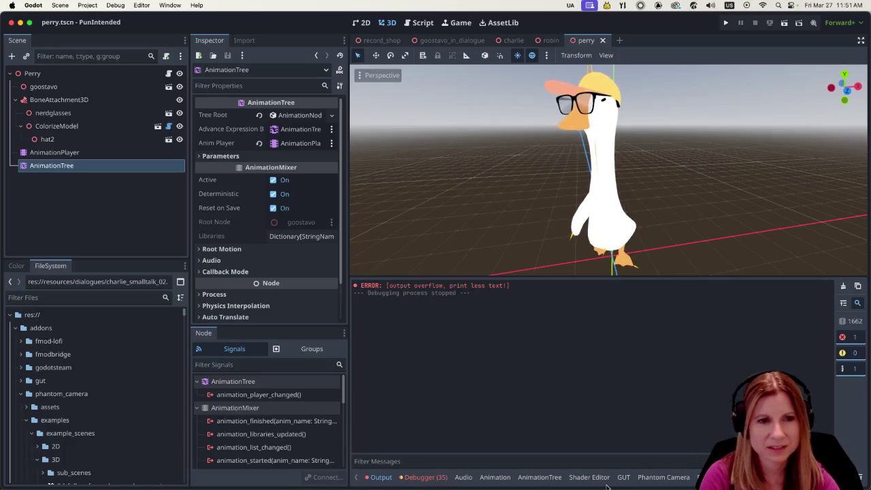
- In Godot's model browser, search for 'chain' and refresh the model list
{"action": "left_click", "coordinate": [701, 477]}
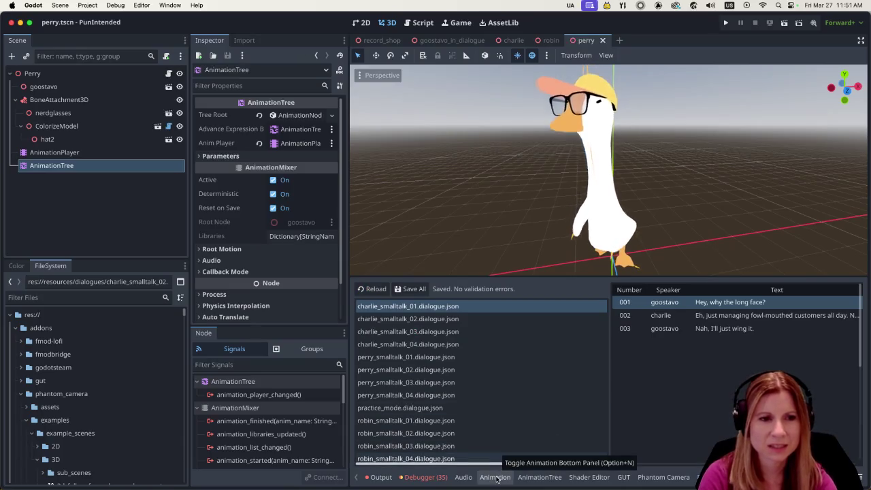
{"action": "scroll", "coordinate": [650, 480], "scroll_direction": "down", "scroll_amount": 2}
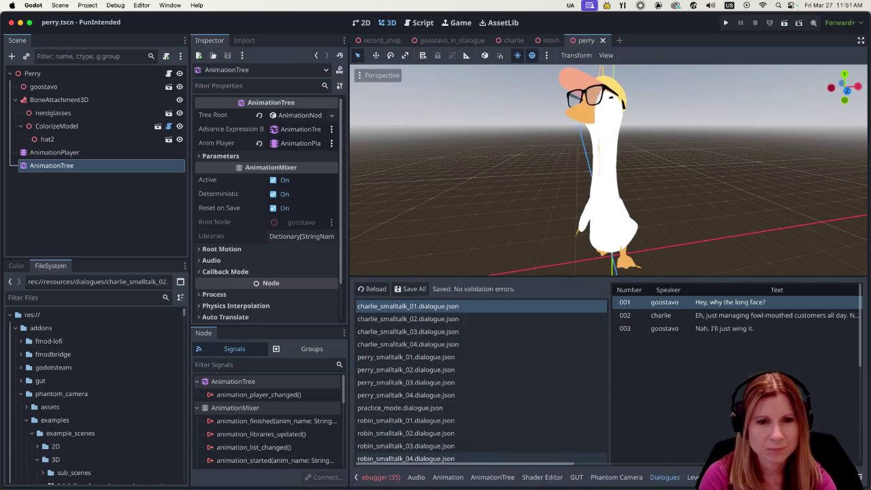
{"action": "left_click", "coordinate": [693, 477]}
{"action": "left_click", "coordinate": [471, 297]}
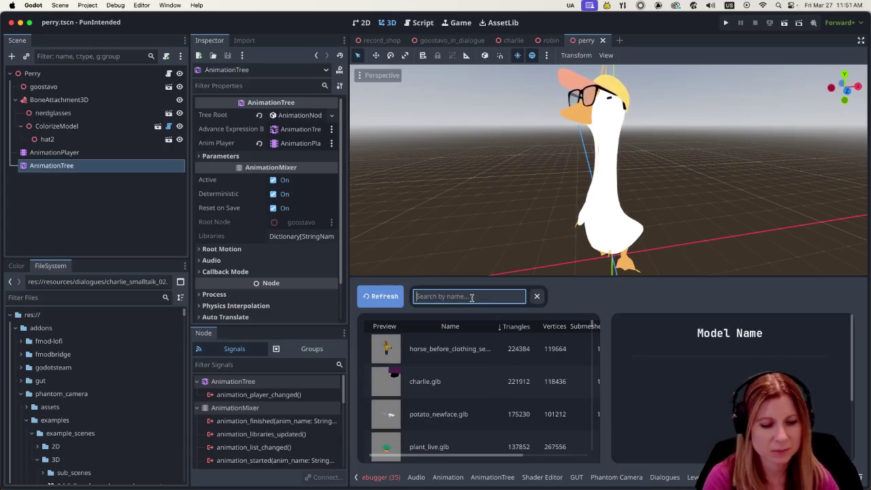
{"action": "type", "text": "chair2"}
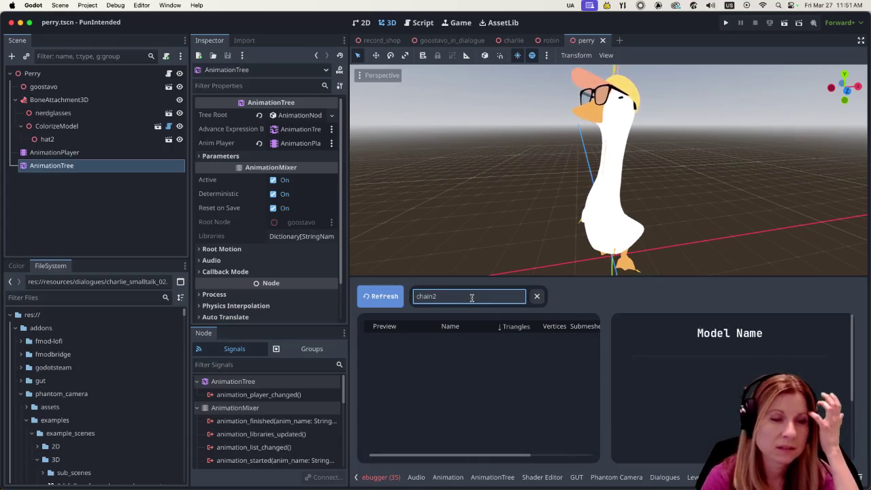
{"action": "key", "text": "BackSpace"}
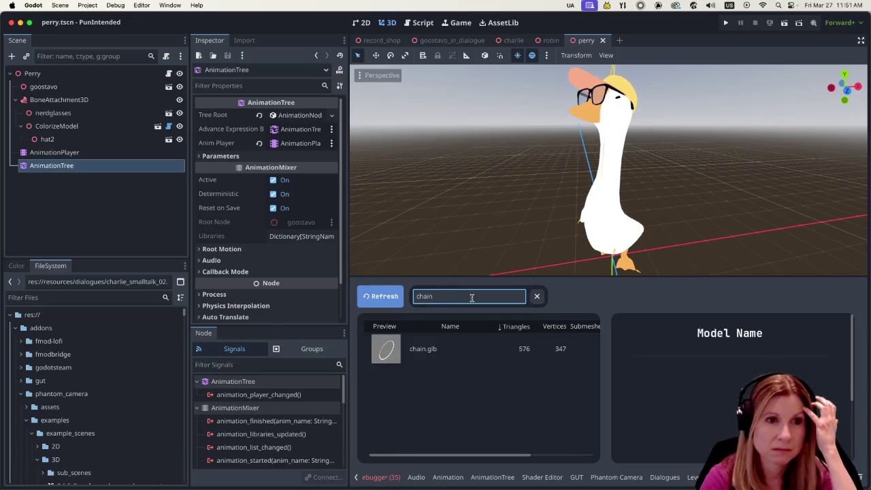
{"action": "left_click", "coordinate": [382, 299]}
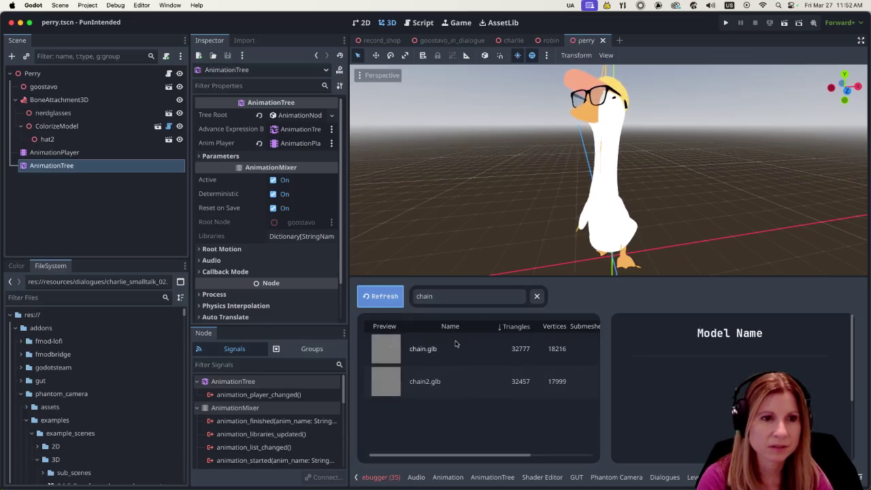
- View chain2.glb's materials, then return to Blender
{"action": "left_click", "coordinate": [462, 382]}
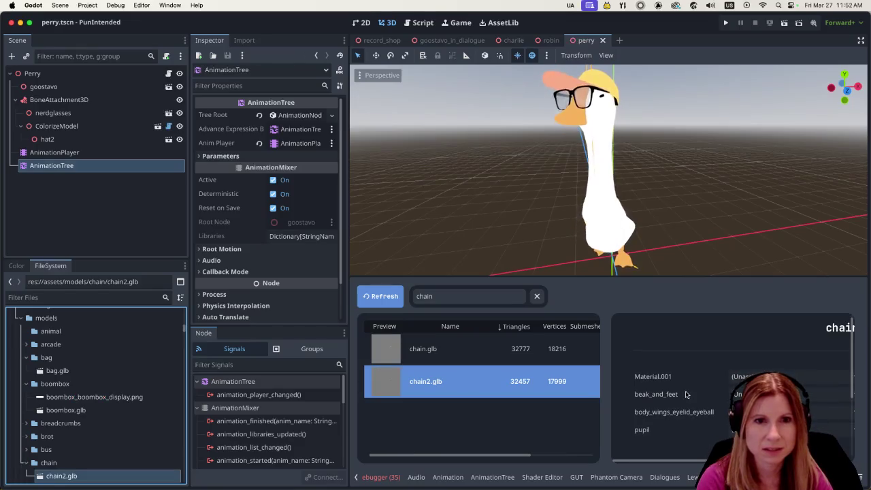
{"action": "mouse_move", "coordinate": [698, 476]}
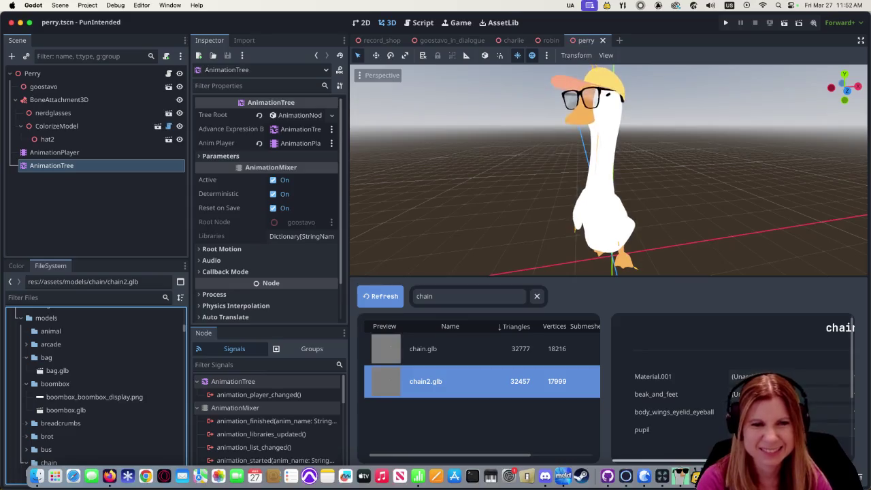
{"action": "key", "text": "super+Tab"}
{"action": "scroll", "coordinate": [379, 318], "scroll_direction": "up", "scroll_amount": 4}
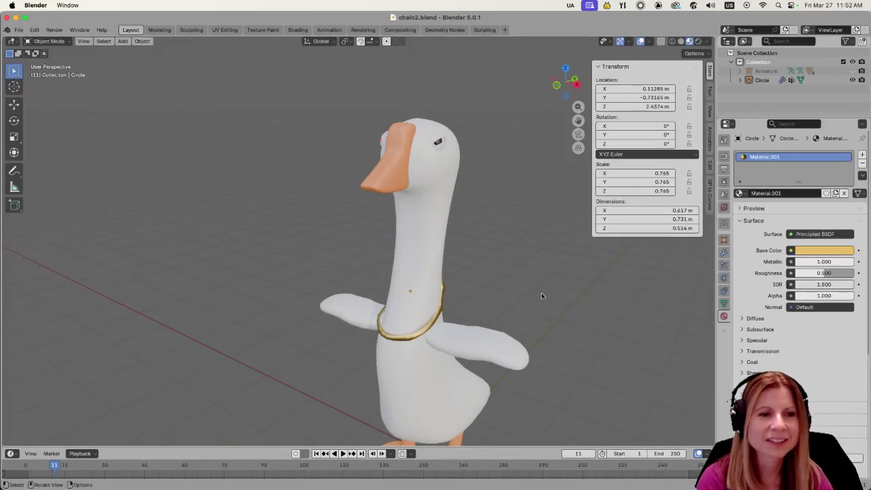
{"action": "scroll", "coordinate": [534, 297], "scroll_direction": "up", "scroll_amount": 2}
{"action": "scroll", "coordinate": [510, 270], "scroll_direction": "up", "scroll_amount": 1}
{"action": "scroll", "coordinate": [465, 338], "scroll_direction": "up", "scroll_amount": 2}
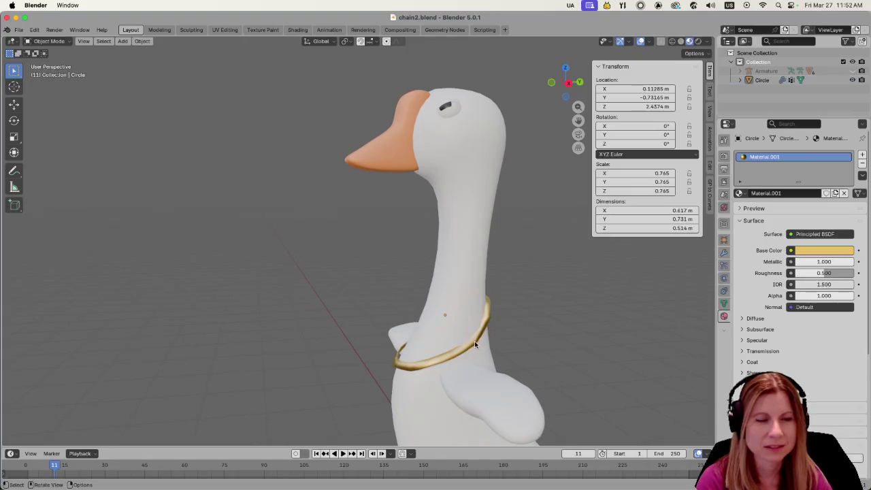
{"action": "scroll", "coordinate": [470, 339], "scroll_direction": "down", "scroll_amount": 5}
{"action": "left_click", "coordinate": [404, 343]}
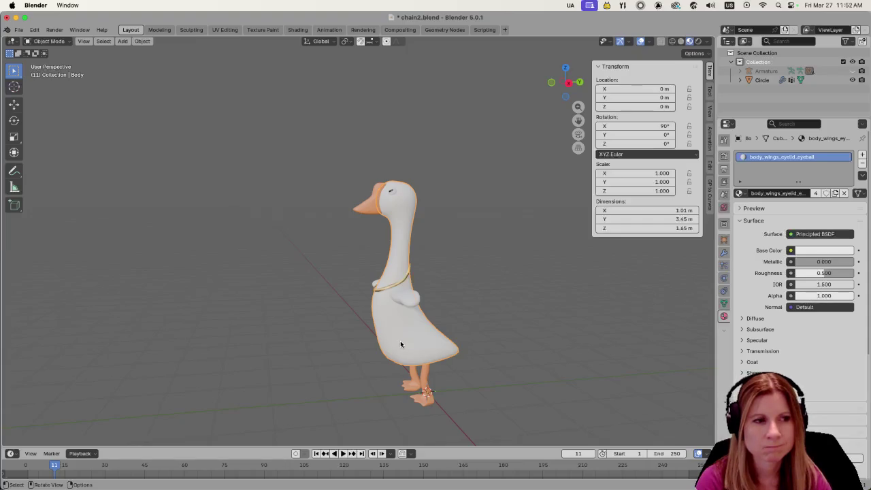
{"action": "scroll", "coordinate": [399, 342], "scroll_direction": "up", "scroll_amount": 1}
{"action": "scroll", "coordinate": [408, 340], "scroll_direction": "up", "scroll_amount": 2}
{"action": "scroll", "coordinate": [532, 330], "scroll_direction": "up", "scroll_amount": 1}
{"action": "scroll", "coordinate": [533, 330], "scroll_direction": "up", "scroll_amount": 1}
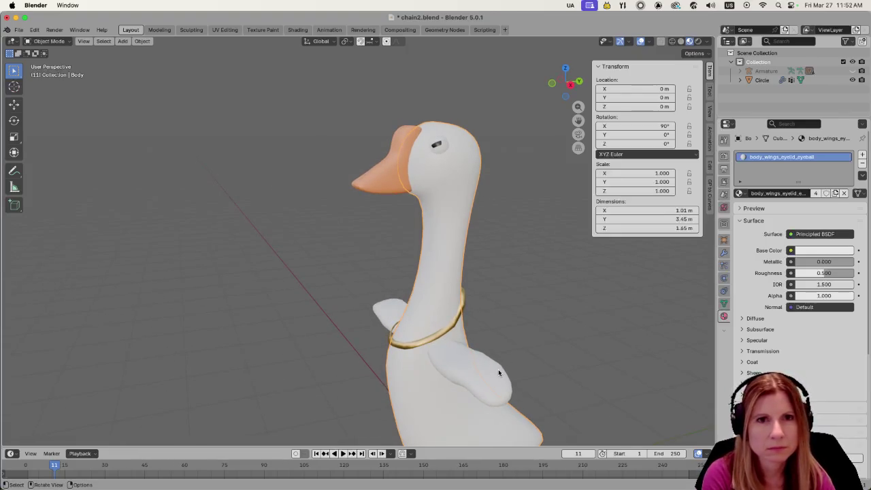
{"action": "key", "text": "Delete"}
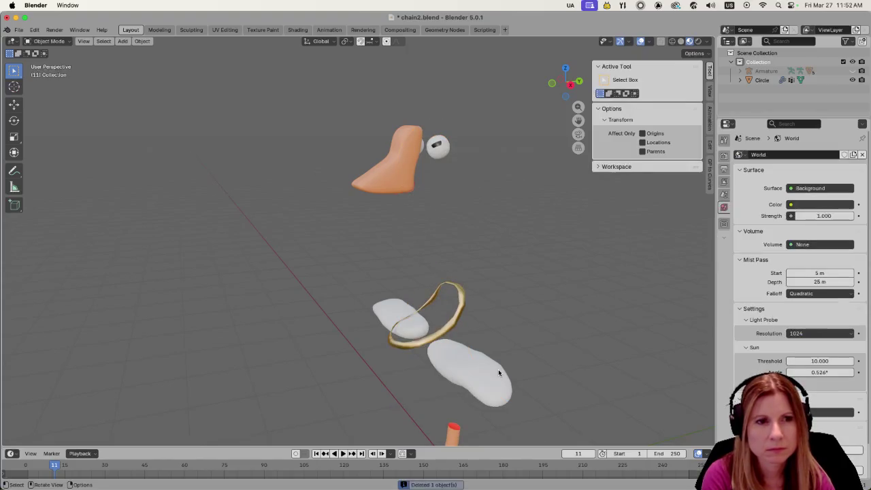
{"action": "key", "text": "ctrl+z"}
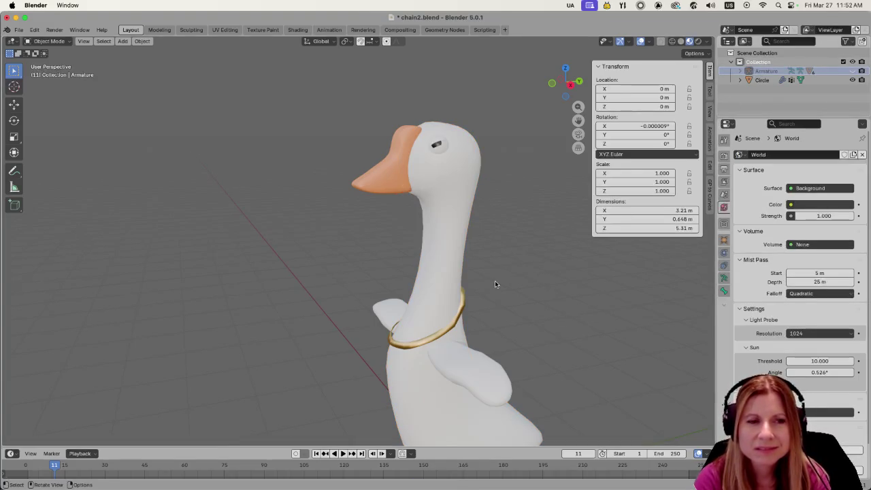
{"action": "scroll", "coordinate": [494, 280], "scroll_direction": "down", "scroll_amount": 5}
{"action": "scroll", "coordinate": [523, 293], "scroll_direction": "up", "scroll_amount": 2}
{"action": "scroll", "coordinate": [523, 293], "scroll_direction": "up", "scroll_amount": 2}
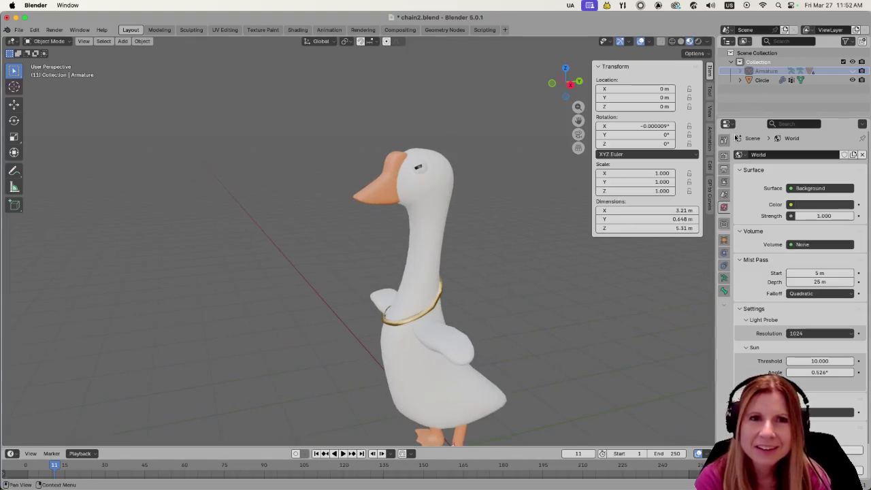
- Delete the goose objects from Beak to Wings, keeping only the chain, and save
{"action": "left_click", "coordinate": [740, 71]}
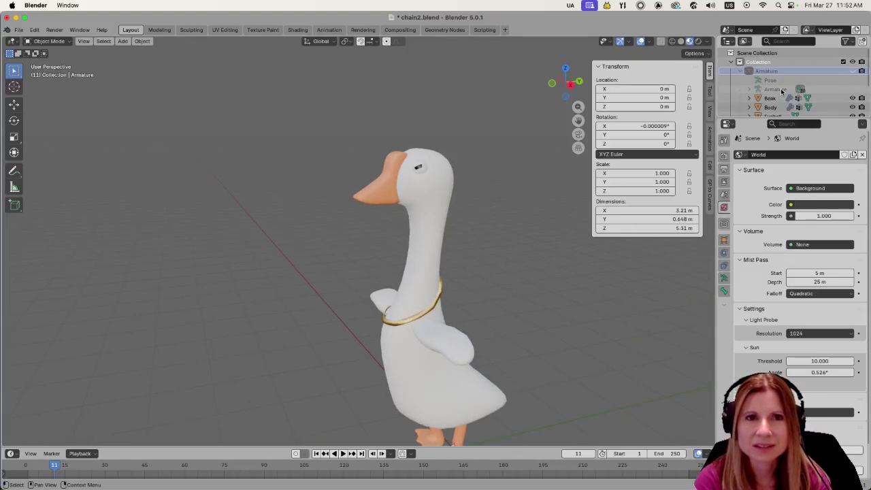
{"action": "scroll", "coordinate": [783, 90], "scroll_direction": "down", "scroll_amount": 3}
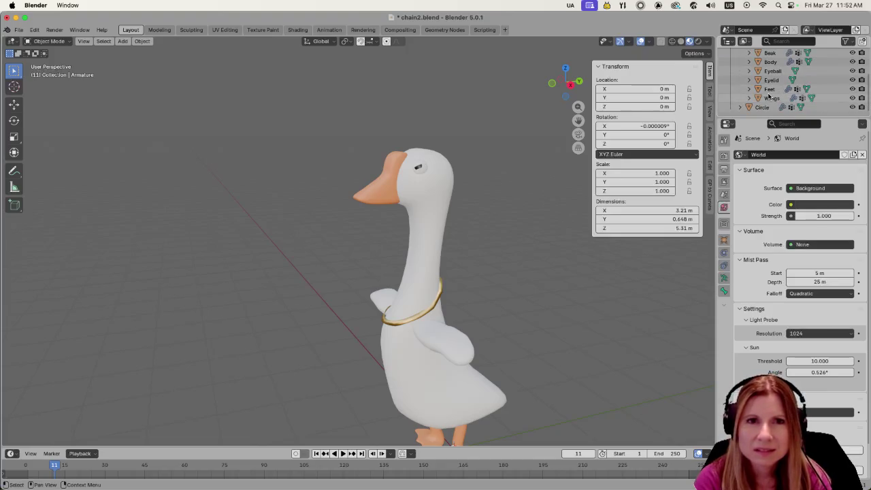
{"action": "left_click", "coordinate": [769, 100], "text": "shift"}
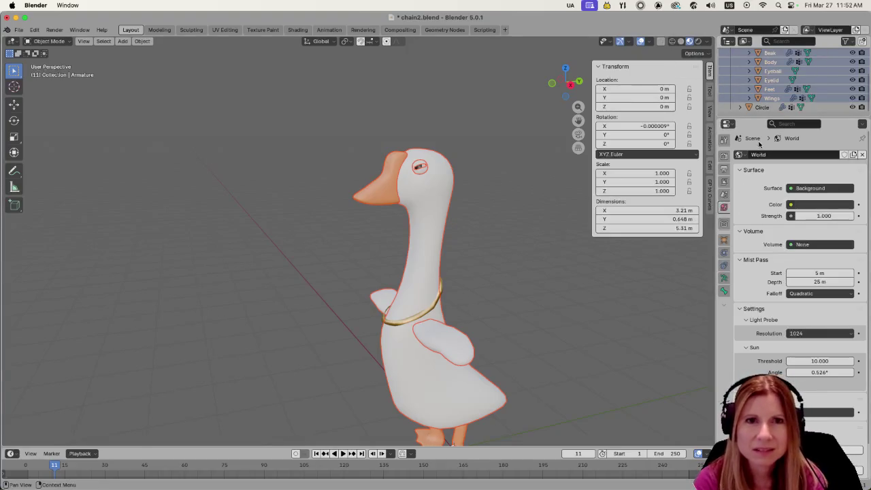
{"action": "scroll", "coordinate": [764, 88], "scroll_direction": "up", "scroll_amount": 3}
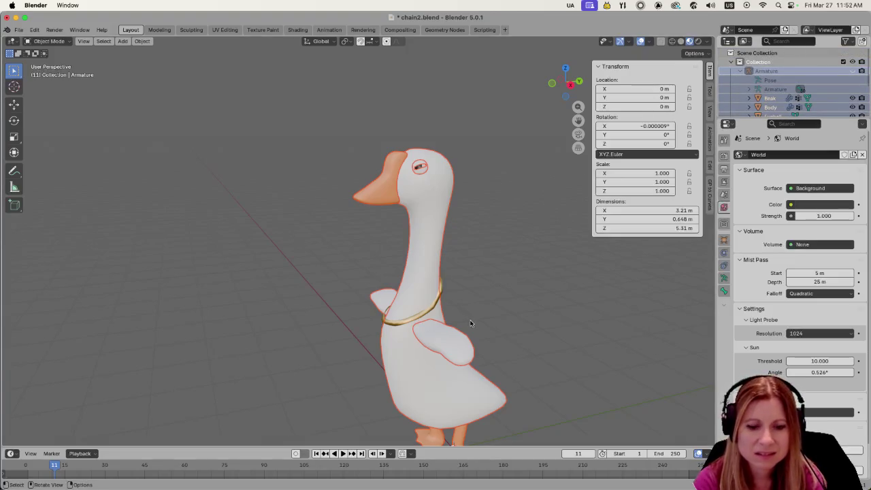
{"action": "key", "text": "Delete"}
{"action": "key", "text": "ctrl+s"}
- Apply all transforms to the chain ring
{"action": "left_click", "coordinate": [416, 329]}
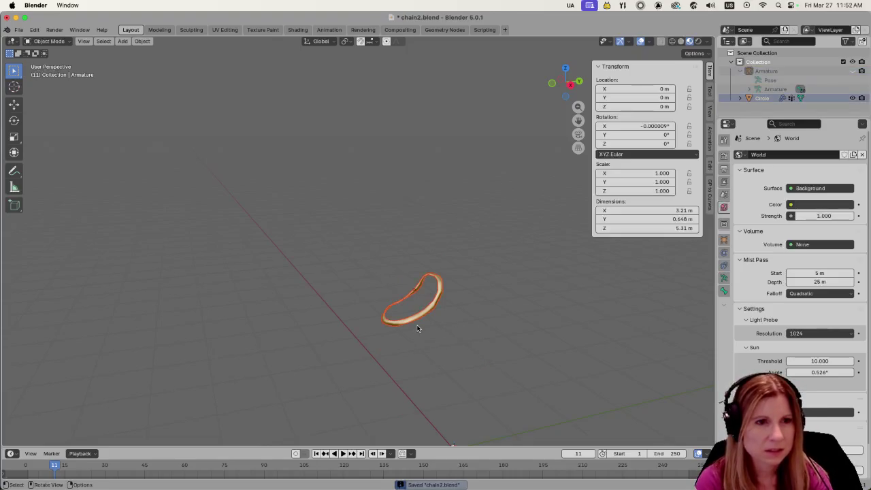
{"action": "key", "text": "ctrl+a"}
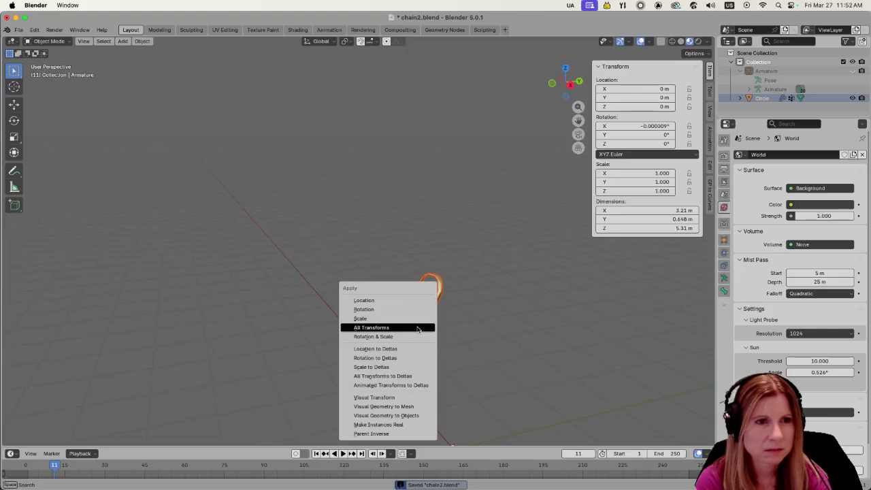
{"action": "left_click", "coordinate": [418, 330]}
{"action": "scroll", "coordinate": [476, 347], "scroll_direction": "down", "scroll_amount": 4}
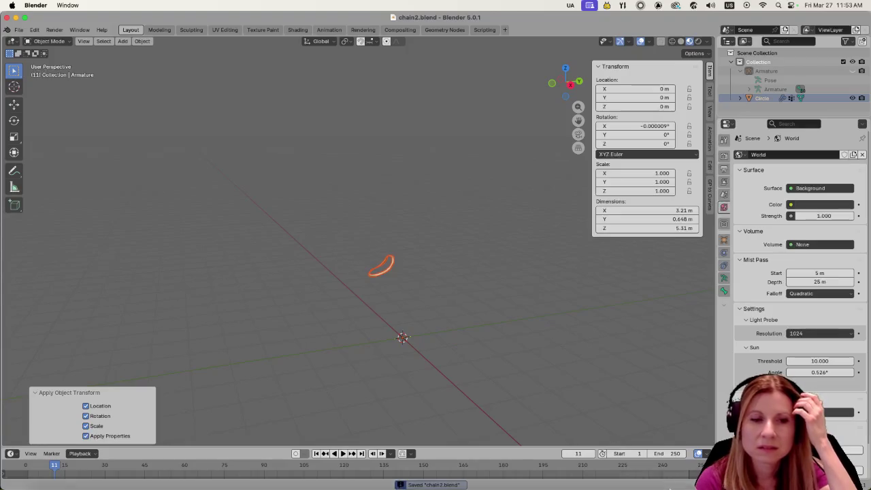
{"action": "left_click", "coordinate": [678, 479]}
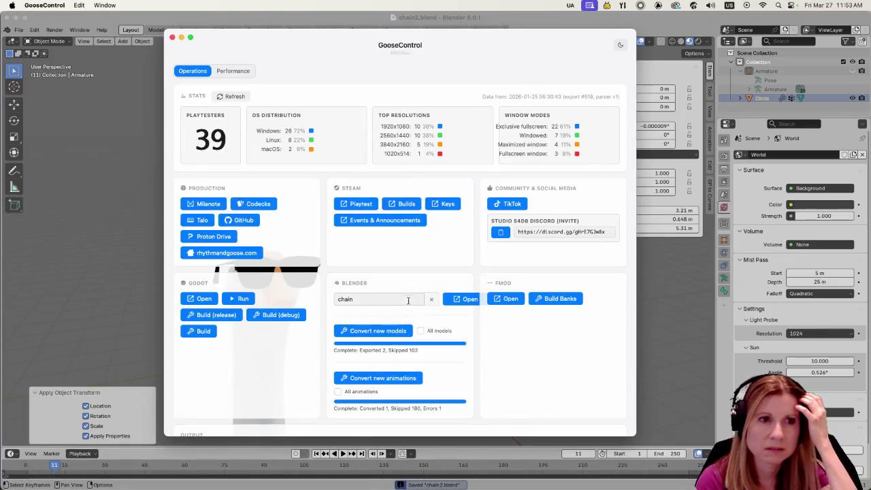
- Re-convert the chain model (1 exported, 104 skipped) and switch to Godot
{"action": "left_click", "coordinate": [389, 337]}
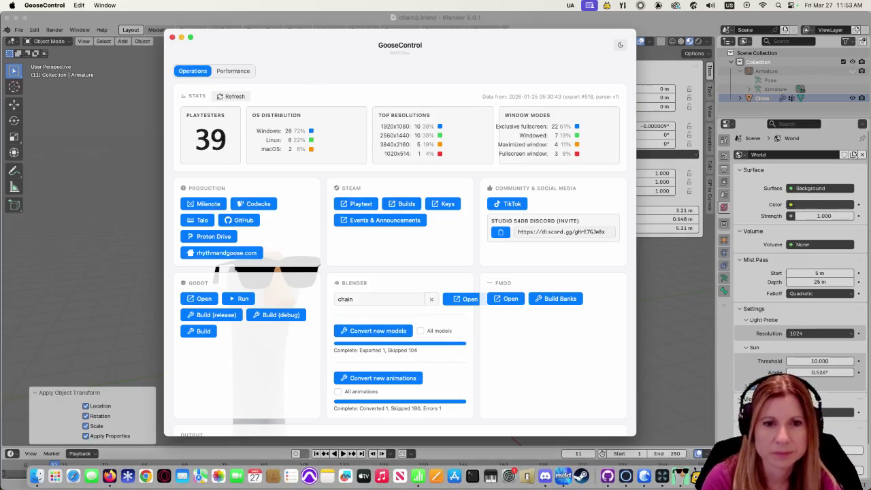
{"action": "left_click", "coordinate": [706, 477]}
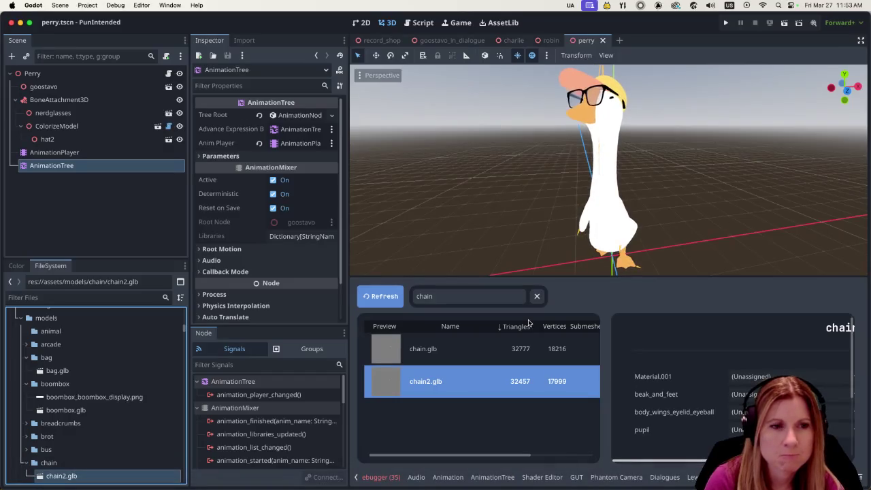
- Refresh the chain model list and select chain2.glb, now showing 256 triangles and 128 vertices
{"action": "left_click", "coordinate": [429, 349]}
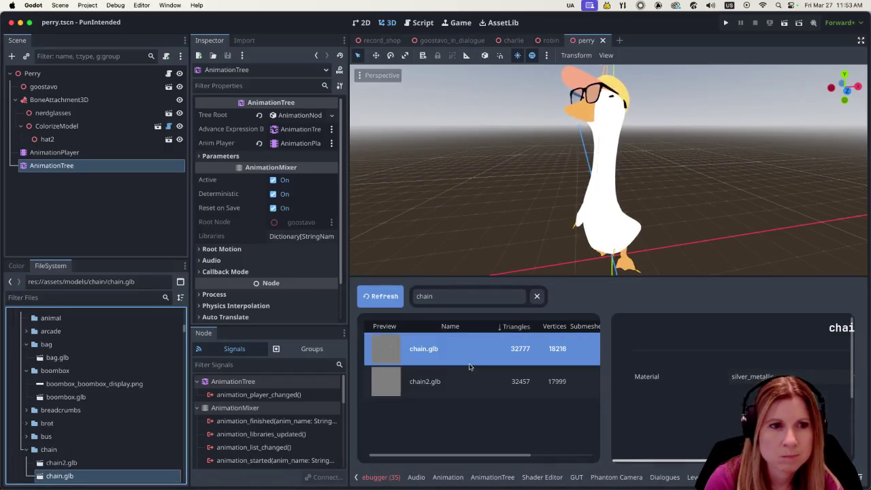
{"action": "left_click", "coordinate": [382, 304]}
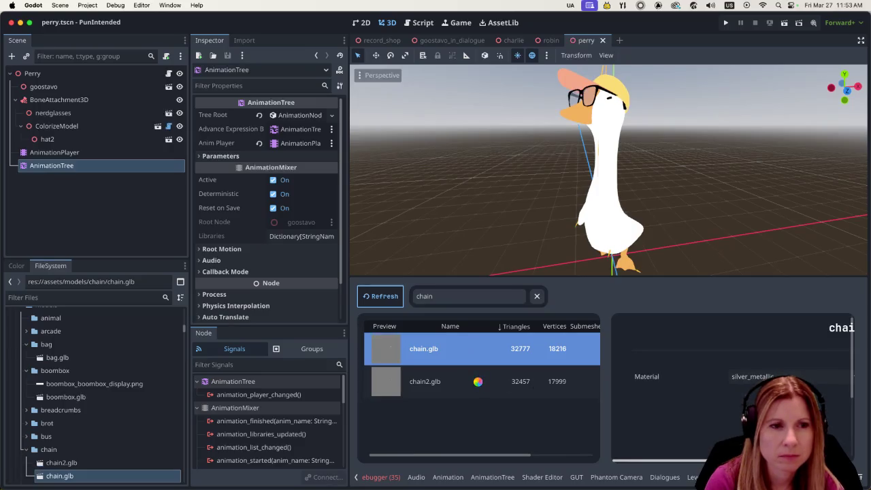
{"action": "left_click", "coordinate": [381, 296]}
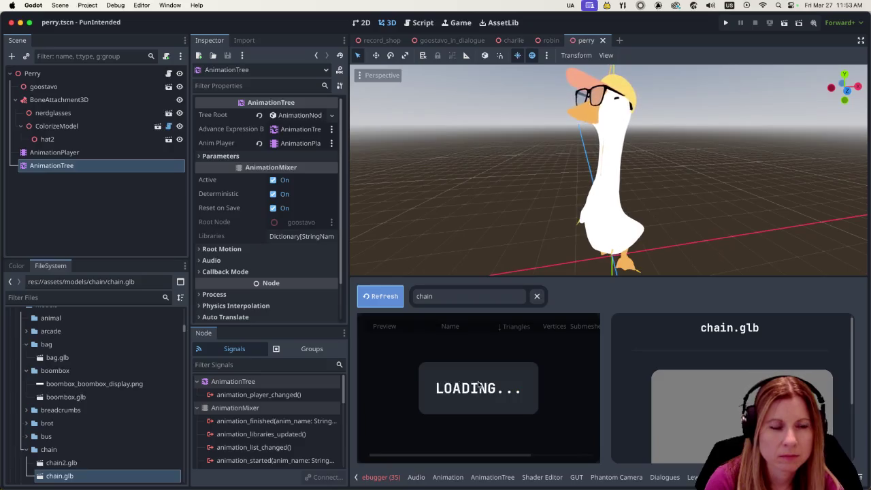
{"action": "left_click", "coordinate": [477, 383]}
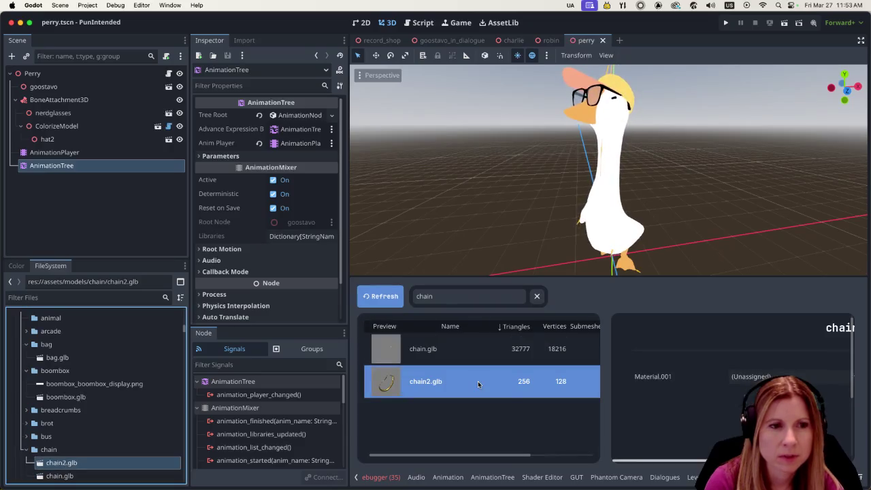
- Browse the Material.001 choices and check the old chain's material, leaving chain2.glb's slot unassigned
{"action": "left_click", "coordinate": [727, 373]}
{"action": "scroll", "coordinate": [789, 326], "scroll_direction": "down", "scroll_amount": 5}
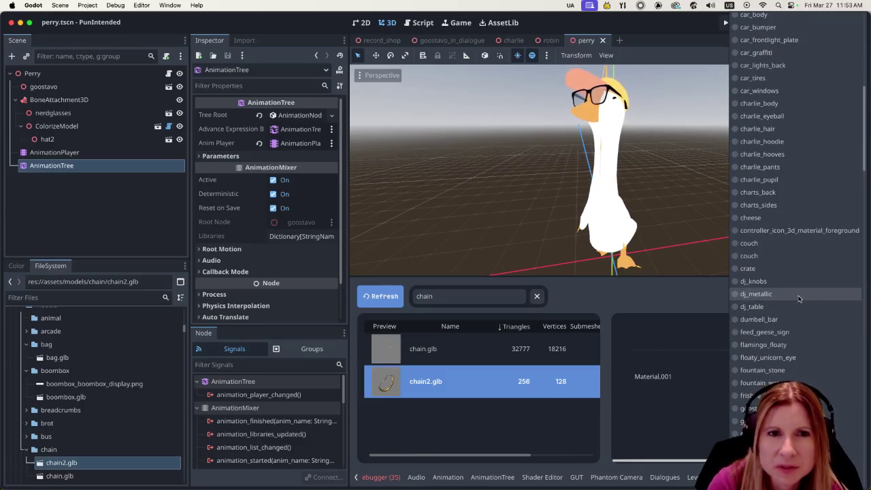
{"action": "scroll", "coordinate": [792, 300], "scroll_direction": "down", "scroll_amount": 5}
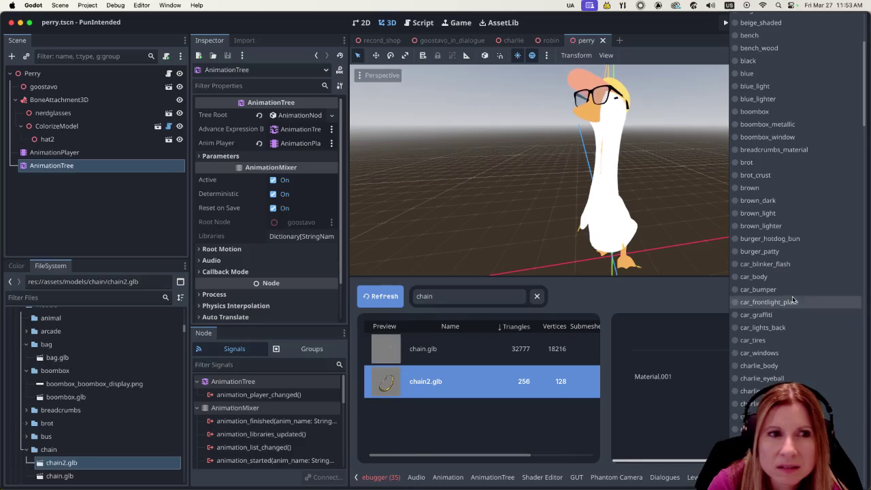
{"action": "left_click", "coordinate": [455, 351]}
{"action": "left_click", "coordinate": [480, 381]}
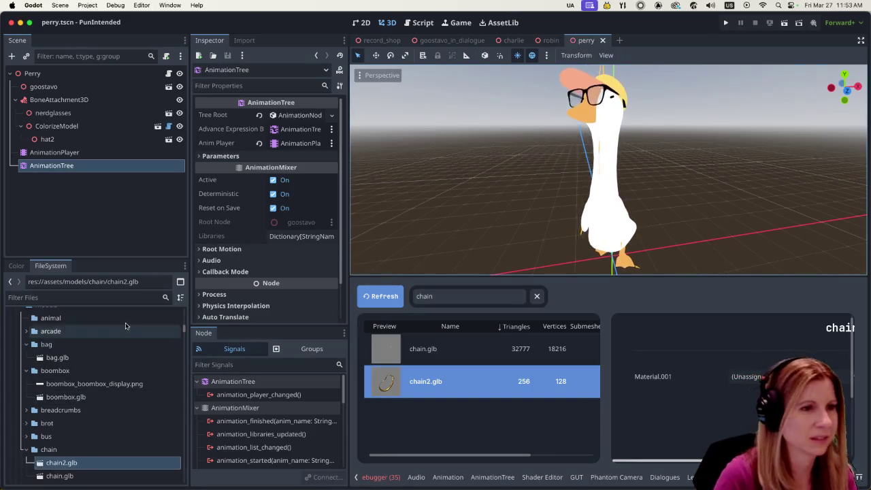
{"action": "left_click", "coordinate": [117, 300]}
- Filter files for 'silver' and duplicate silver_metallic.tres as chain.tres
{"action": "type", "text": "silver"}
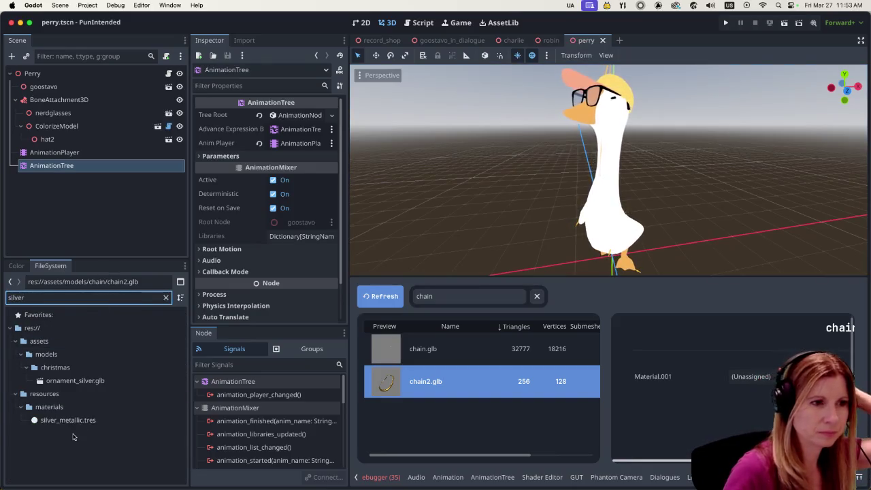
{"action": "left_click", "coordinate": [68, 420]}
{"action": "right_click", "coordinate": [87, 418]}
{"action": "left_click", "coordinate": [162, 379]}
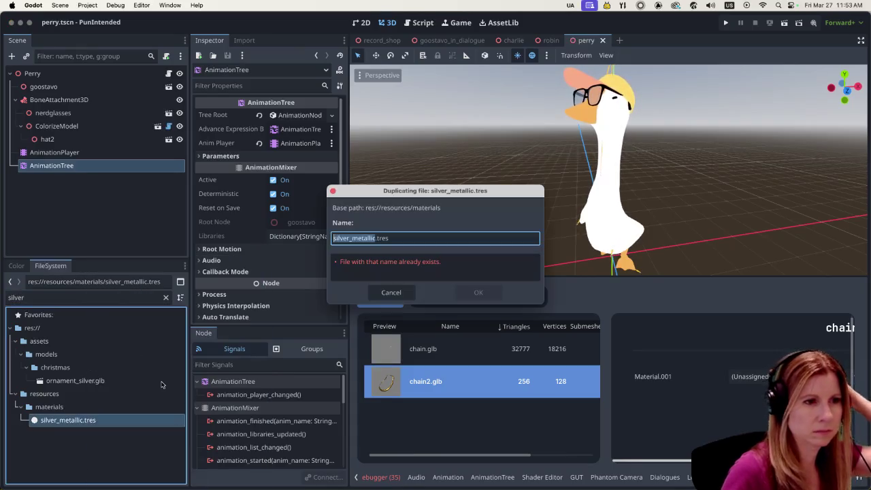
{"action": "type", "text": "go"}
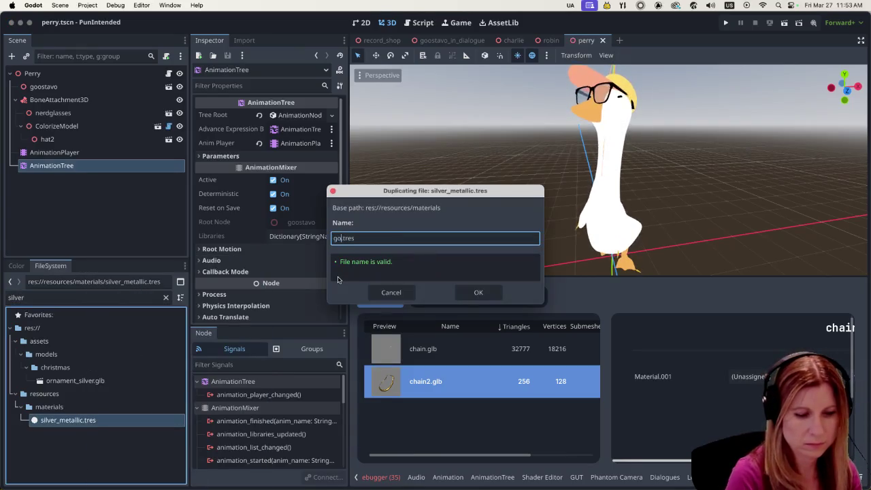
{"action": "key", "text": "BackSpace"}
{"action": "key", "text": "BackSpace"}
{"action": "type", "text": "chain"}
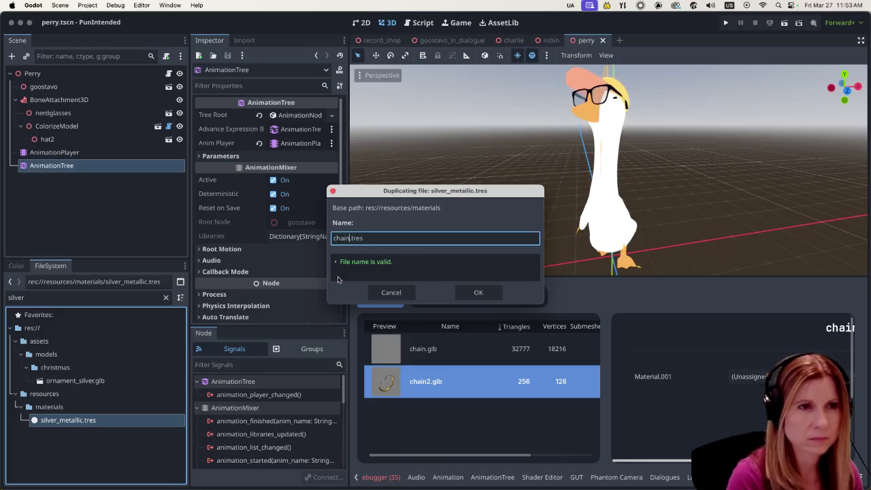
{"action": "key", "text": "Return"}
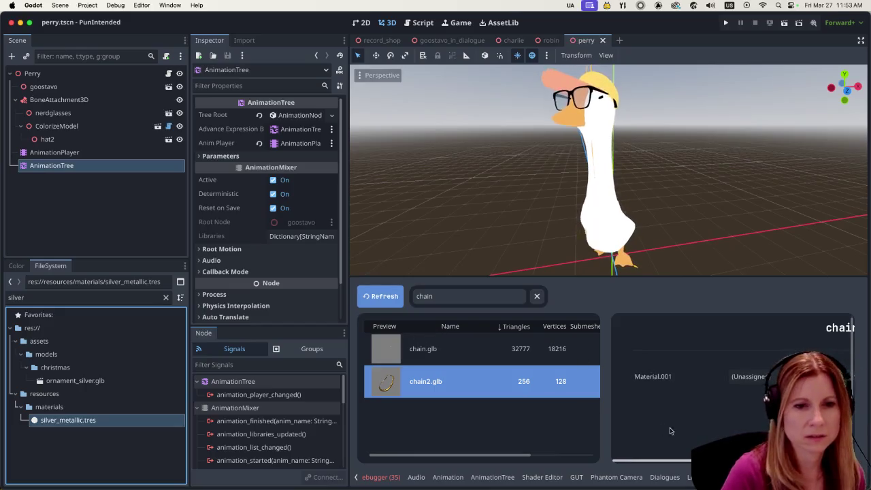
- Refresh the material library so the new chain.tres material is listed
{"action": "scroll", "coordinate": [576, 369], "scroll_direction": "down", "scroll_amount": 3}
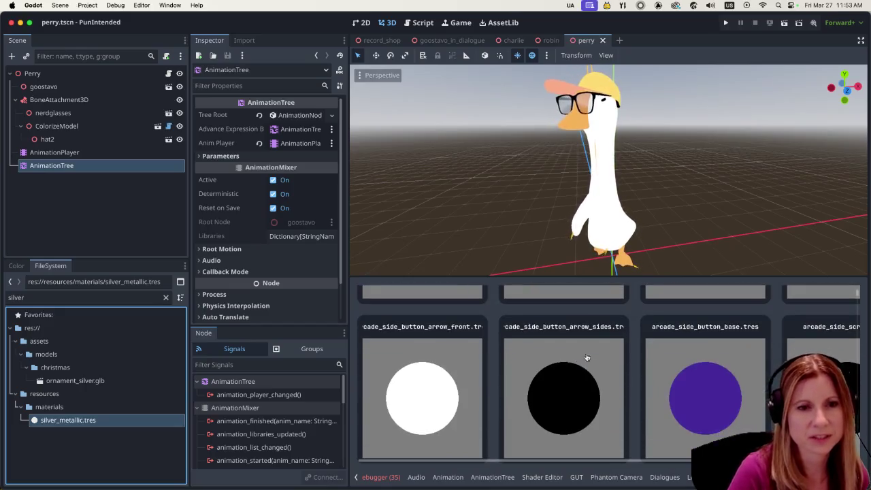
{"action": "scroll", "coordinate": [585, 364], "scroll_direction": "up", "scroll_amount": 5}
{"action": "left_click", "coordinate": [394, 297]}
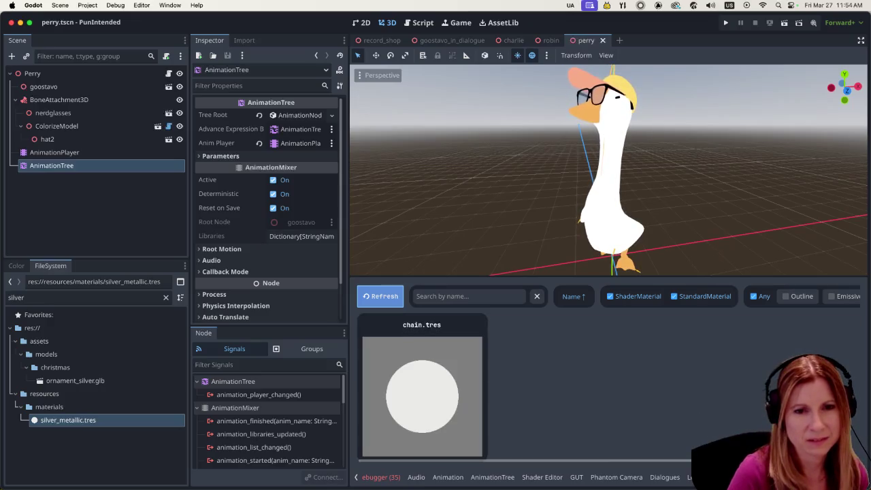
- Browse chain2's Material.001 choices, then close the list without picking and reload the models
{"action": "left_click", "coordinate": [748, 376]}
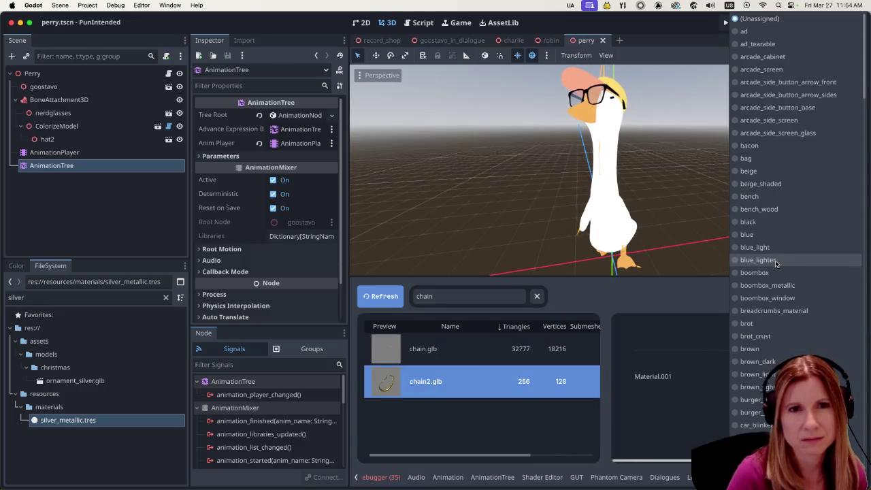
{"action": "scroll", "coordinate": [775, 262], "scroll_direction": "down", "scroll_amount": 3}
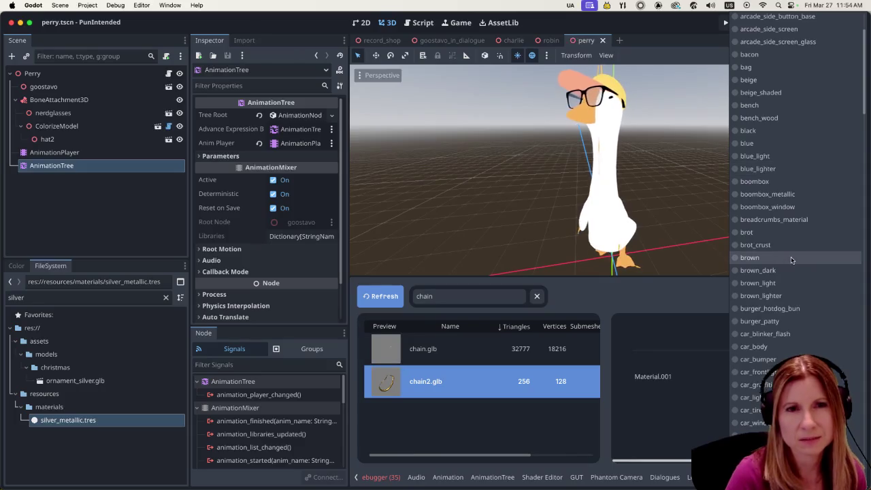
{"action": "scroll", "coordinate": [791, 257], "scroll_direction": "up", "scroll_amount": 3}
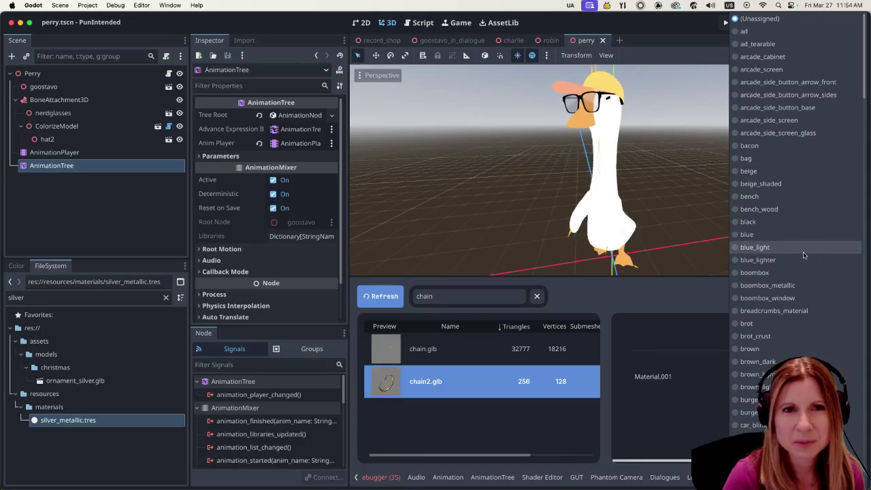
{"action": "scroll", "coordinate": [803, 254], "scroll_direction": "down", "scroll_amount": 3}
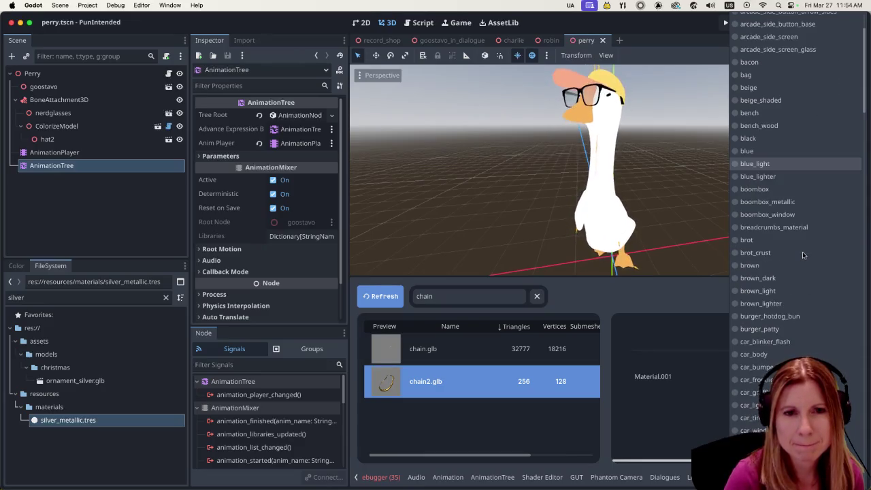
{"action": "scroll", "coordinate": [803, 254], "scroll_direction": "down", "scroll_amount": 4}
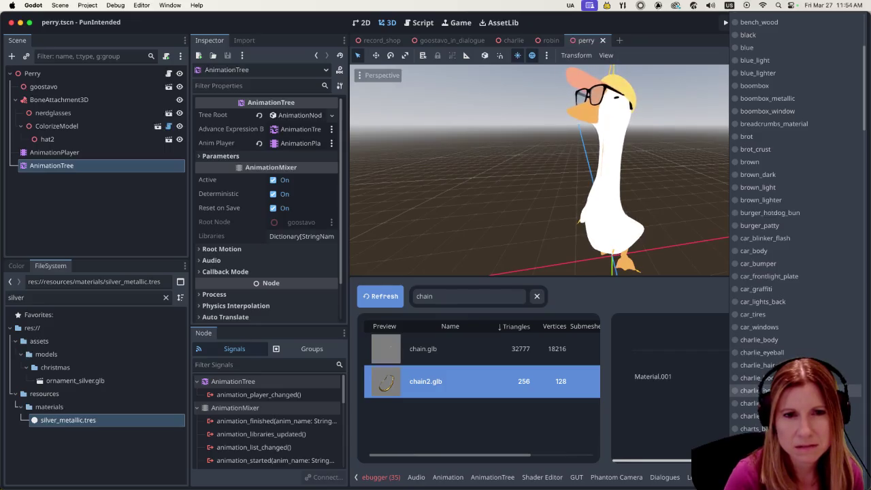
{"action": "scroll", "coordinate": [796, 389], "scroll_direction": "down", "scroll_amount": 2}
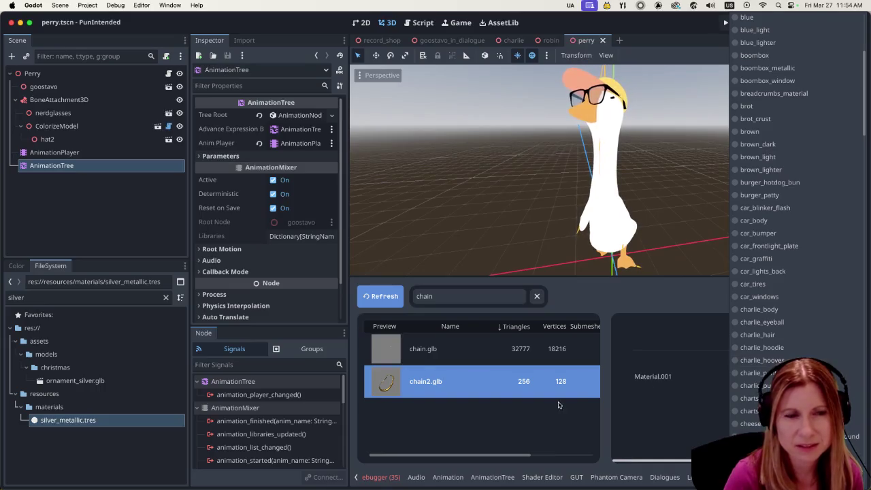
{"action": "left_click", "coordinate": [368, 295]}
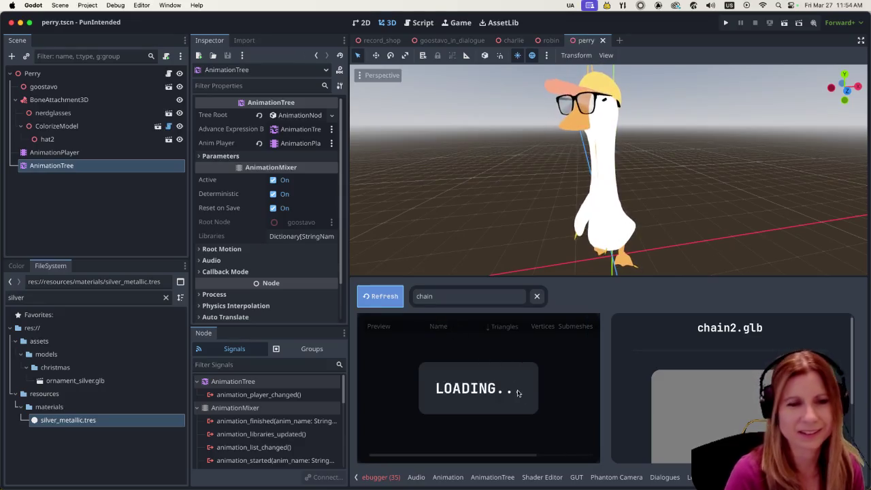
- Assign the chain material to chain2.glb's Material.001 slot
{"action": "left_click", "coordinate": [470, 393]}
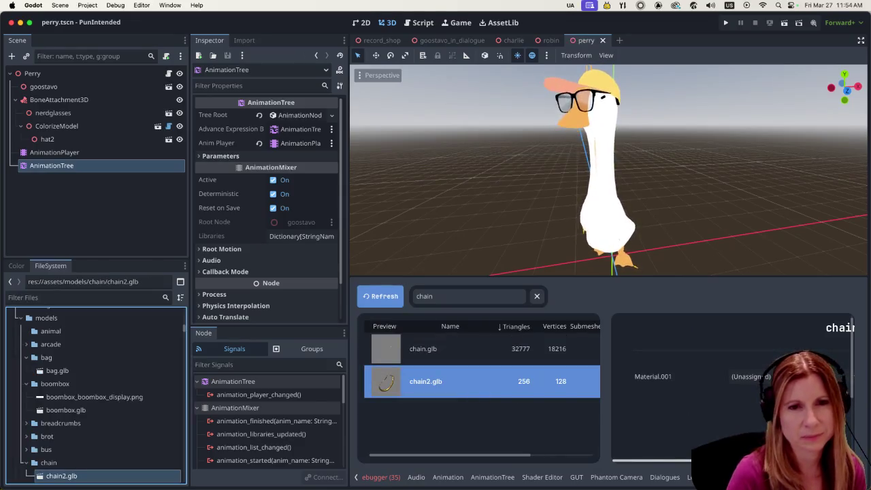
{"action": "left_click", "coordinate": [776, 376]}
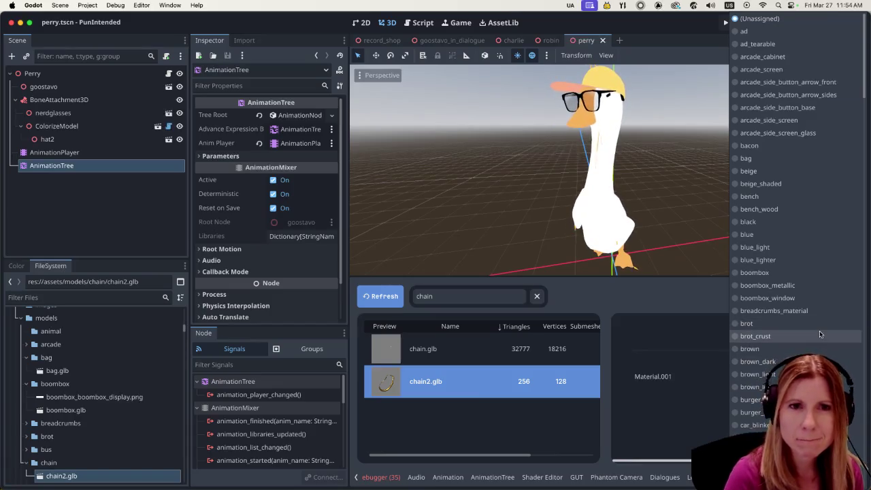
{"action": "scroll", "coordinate": [819, 330], "scroll_direction": "down", "scroll_amount": 5}
{"action": "scroll", "coordinate": [810, 306], "scroll_direction": "down", "scroll_amount": 5}
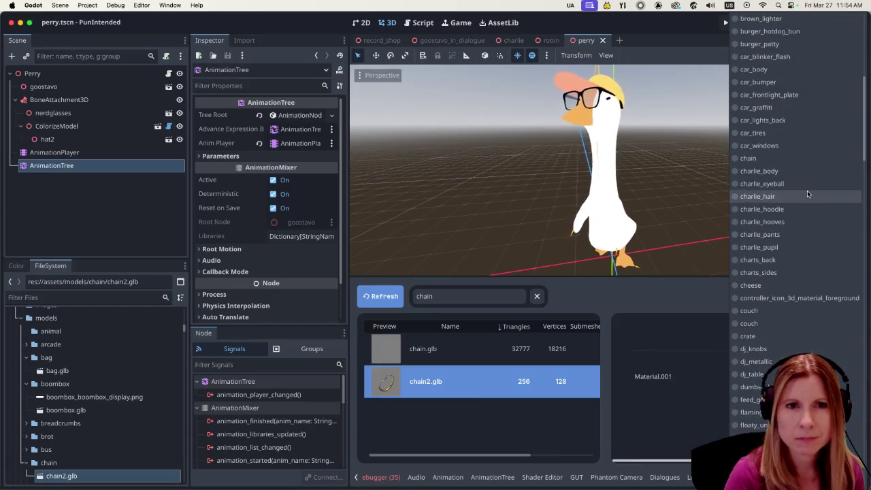
{"action": "left_click", "coordinate": [749, 158]}
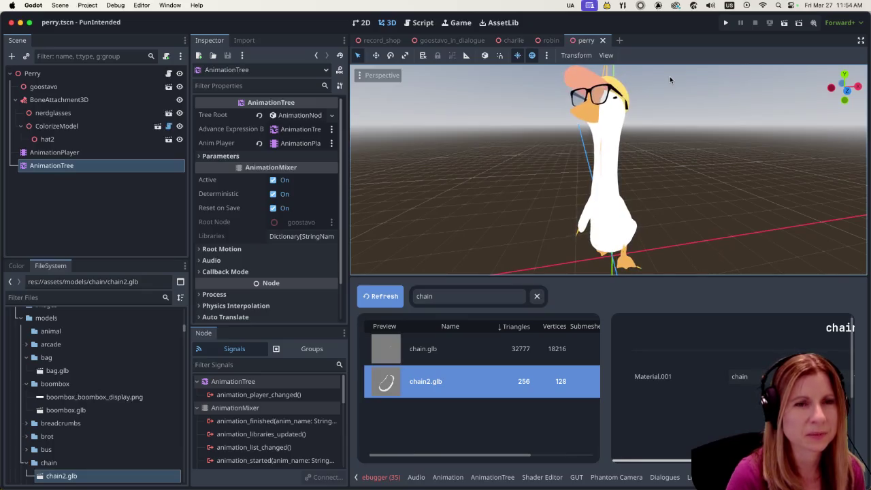
{"action": "key", "text": "alt+shift+o"}
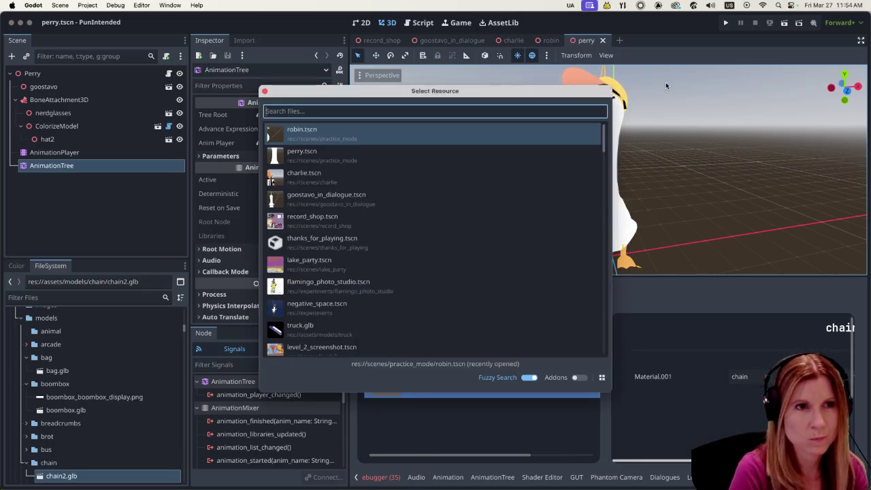
- Search resources for 'goose' and open the goose_bro.tscn scene
{"action": "type", "text": "goo"}
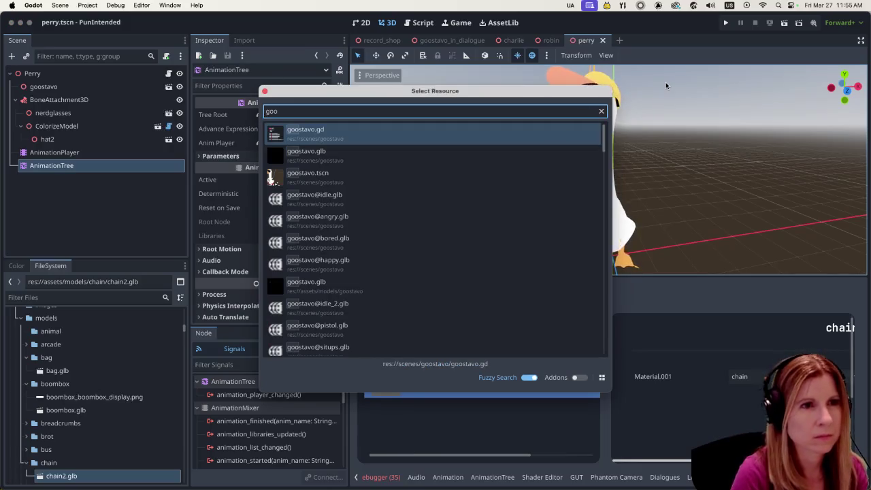
{"action": "scroll", "coordinate": [519, 211], "scroll_direction": "down", "scroll_amount": 2}
{"action": "scroll", "coordinate": [513, 212], "scroll_direction": "down", "scroll_amount": 2}
{"action": "scroll", "coordinate": [510, 211], "scroll_direction": "down", "scroll_amount": 2}
{"action": "type", "text": "se"}
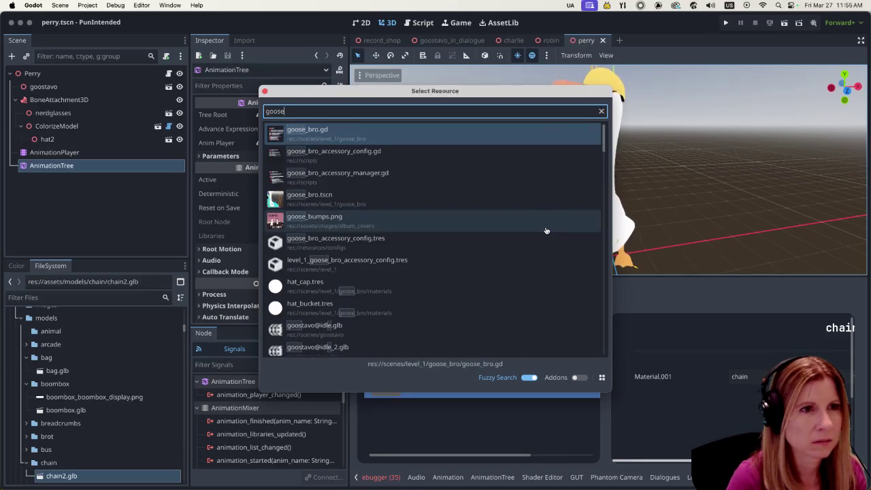
{"action": "double_click", "coordinate": [463, 199]}
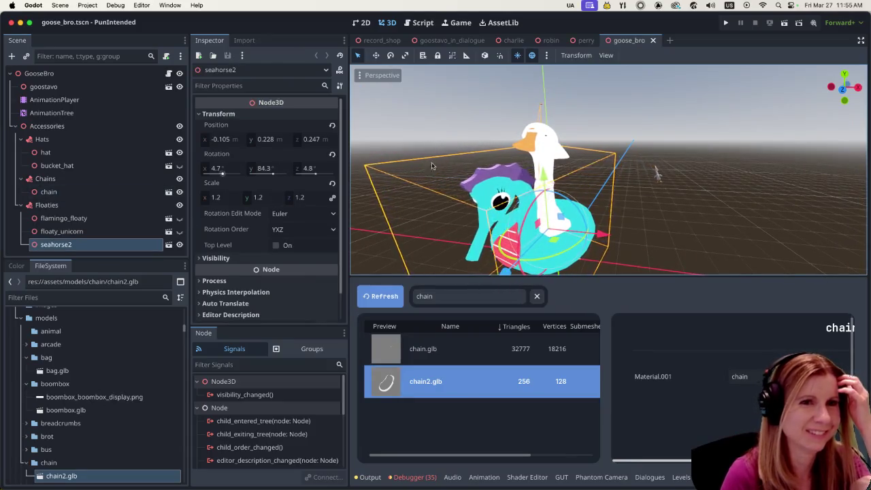
- Add chain2.glb to the goose_bro scene under the Chains group
{"action": "scroll", "coordinate": [621, 182], "scroll_direction": "up", "scroll_amount": 3}
{"action": "scroll", "coordinate": [621, 182], "scroll_direction": "down", "scroll_amount": 3}
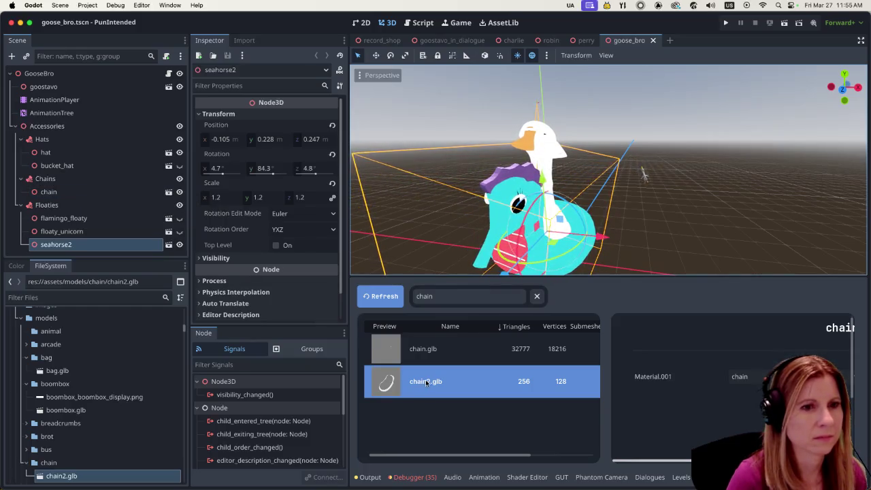
{"action": "left_click_drag", "start_coordinate": [431, 383], "coordinate": [48, 187]}
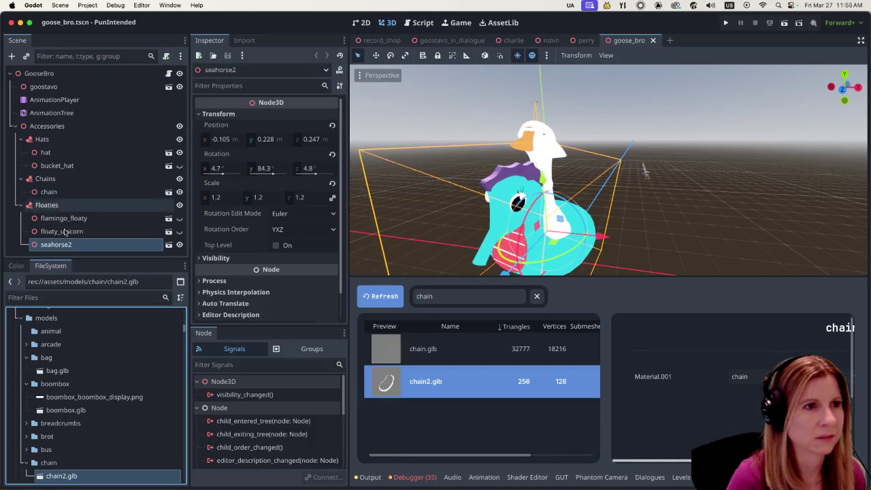
{"action": "left_click_drag", "start_coordinate": [71, 479], "coordinate": [52, 182]}
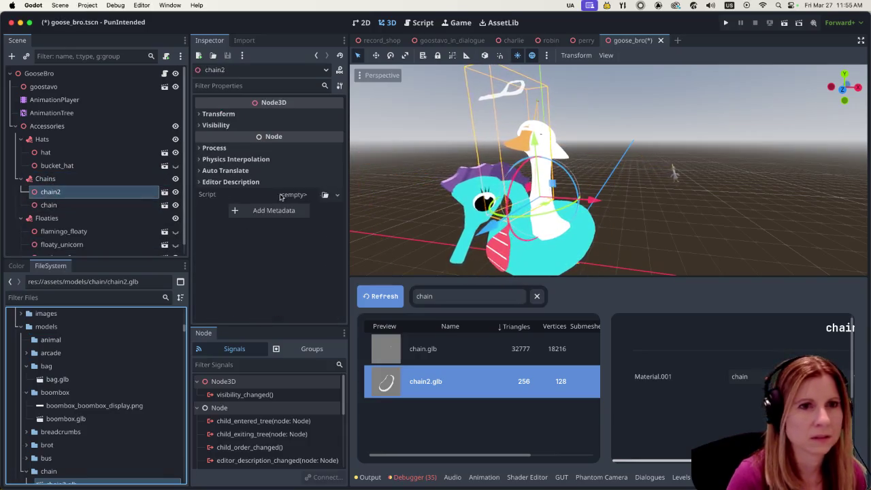
- Lower chain2 by -1.597 along Y onto the goose
{"action": "scroll", "coordinate": [602, 167], "scroll_direction": "up", "scroll_amount": 2}
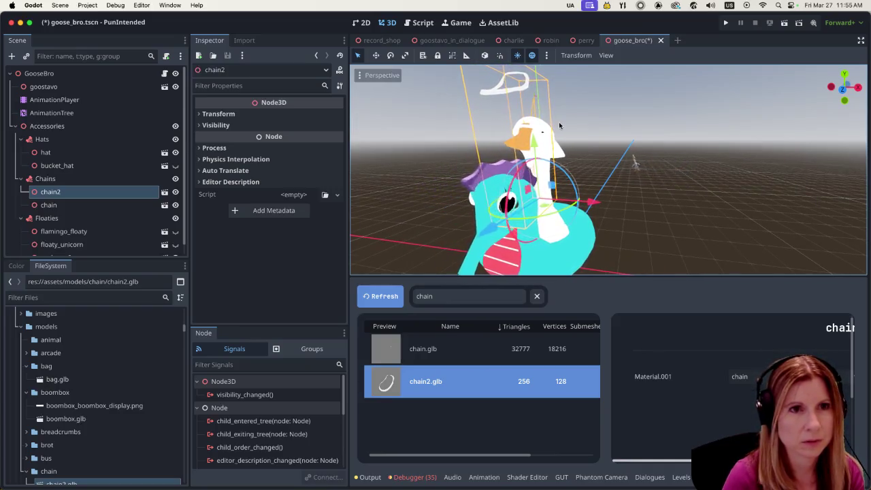
{"action": "scroll", "coordinate": [630, 143], "scroll_direction": "down", "scroll_amount": 2}
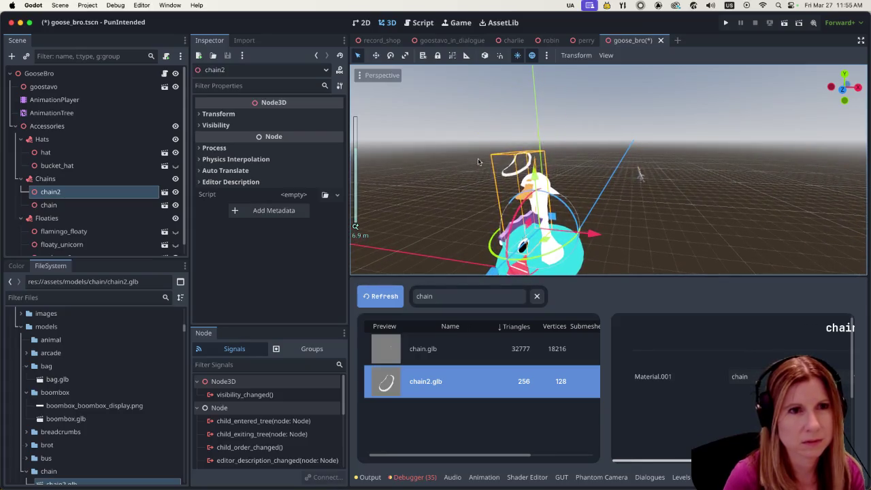
{"action": "left_click_drag", "start_coordinate": [537, 178], "coordinate": [541, 231]}
{"action": "middle_click_drag", "start_coordinate": [603, 224], "coordinate": [408, 161]}
{"action": "scroll", "coordinate": [115, 197], "scroll_direction": "down", "scroll_amount": 1}
{"action": "scroll", "coordinate": [115, 202], "scroll_direction": "down", "scroll_amount": 1}
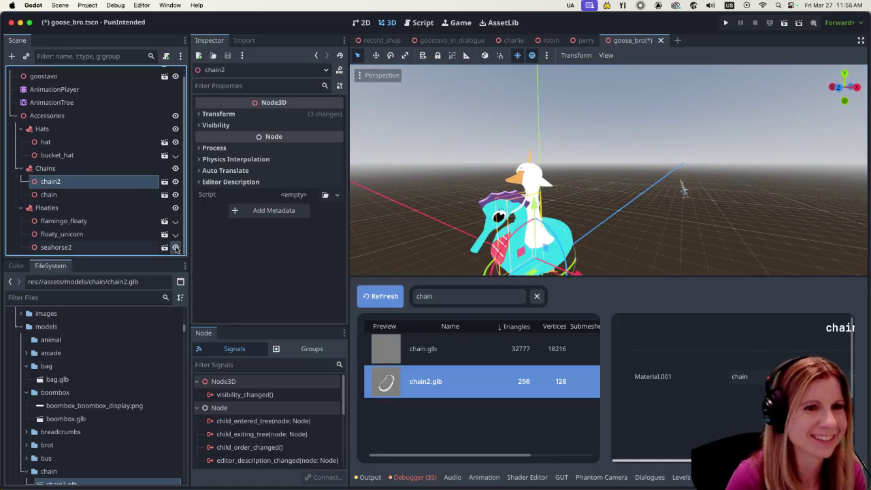
{"action": "middle_click_drag", "start_coordinate": [565, 252], "coordinate": [637, 204]}
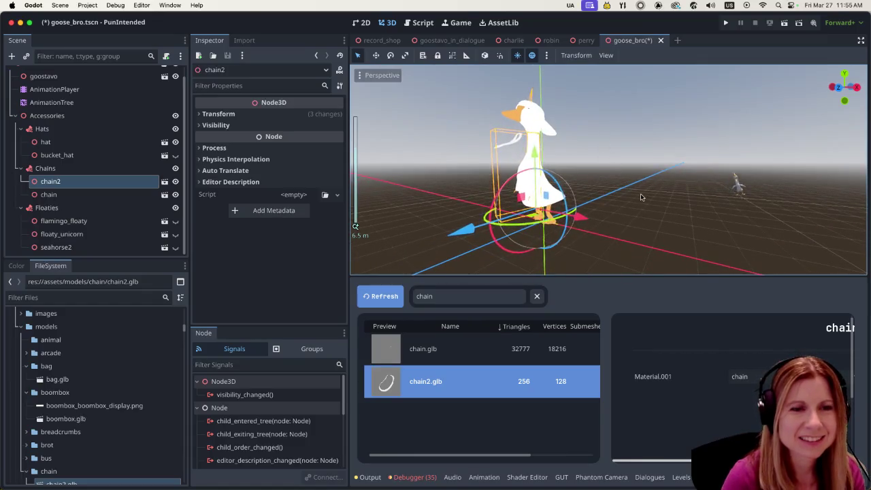
- Filter files for 'chain' and open chain.tres for editing
{"action": "left_click", "coordinate": [68, 298]}
{"action": "type", "text": "chain"}
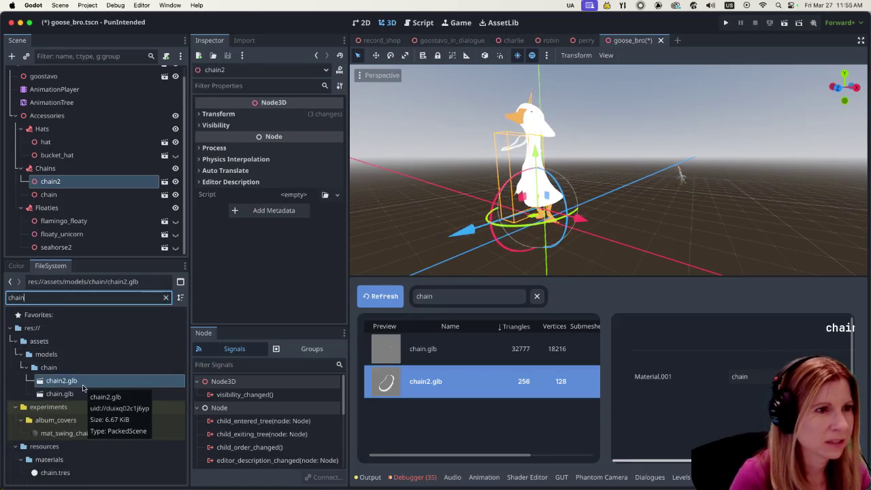
{"action": "left_click", "coordinate": [100, 471]}
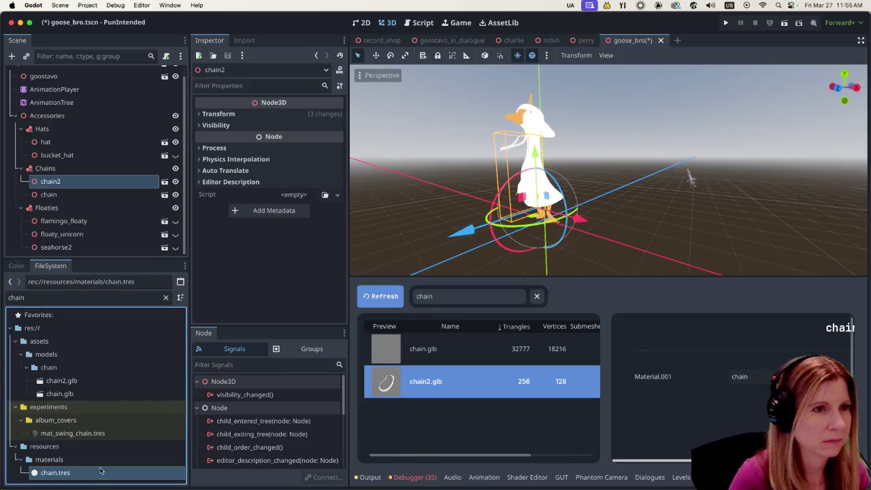
{"action": "double_click", "coordinate": [95, 480]}
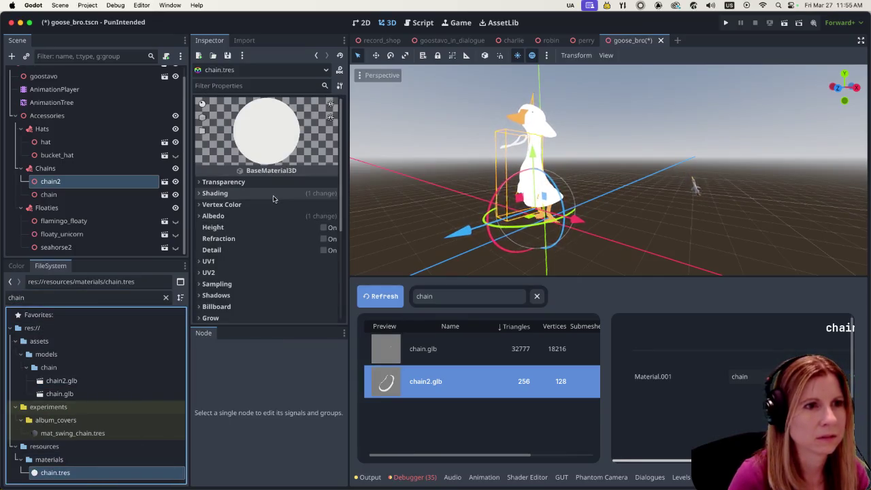
- Set the chain material's albedo colour to the golden yellow swatch fac05a
{"action": "left_click", "coordinate": [197, 215]}
{"action": "left_click", "coordinate": [278, 231]}
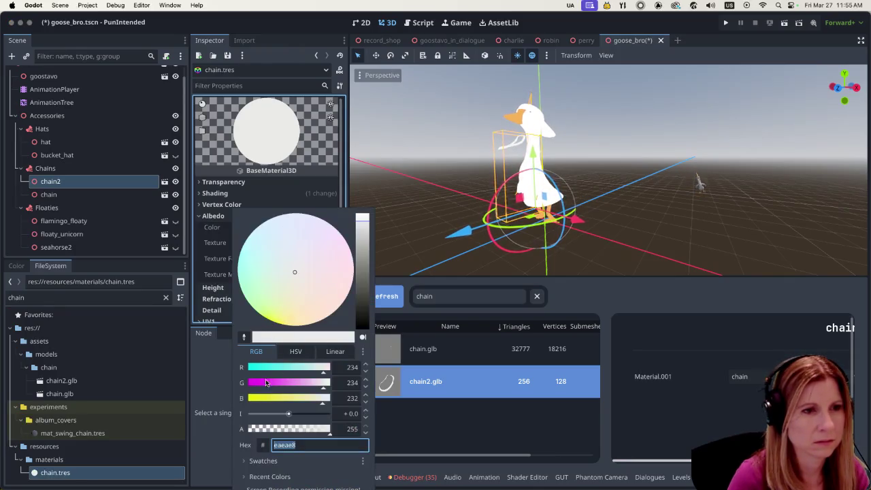
{"action": "left_click", "coordinate": [271, 461]}
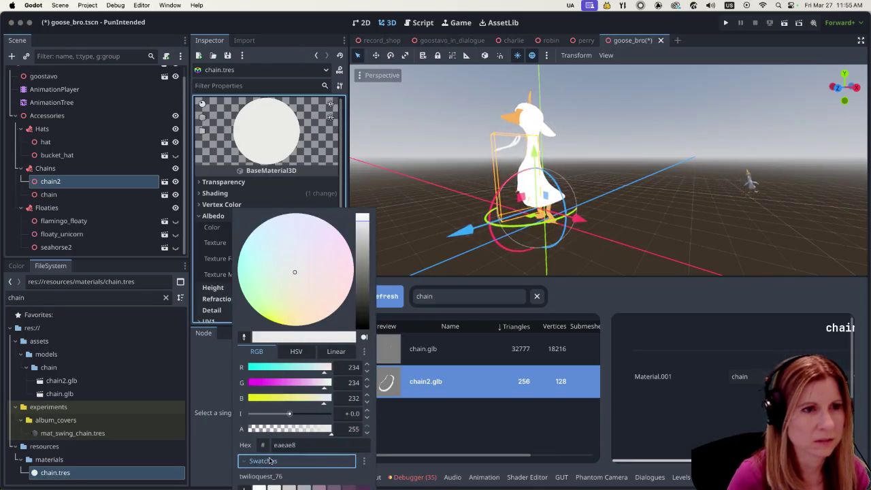
{"action": "left_click", "coordinate": [217, 373]}
{"action": "left_click", "coordinate": [312, 234]}
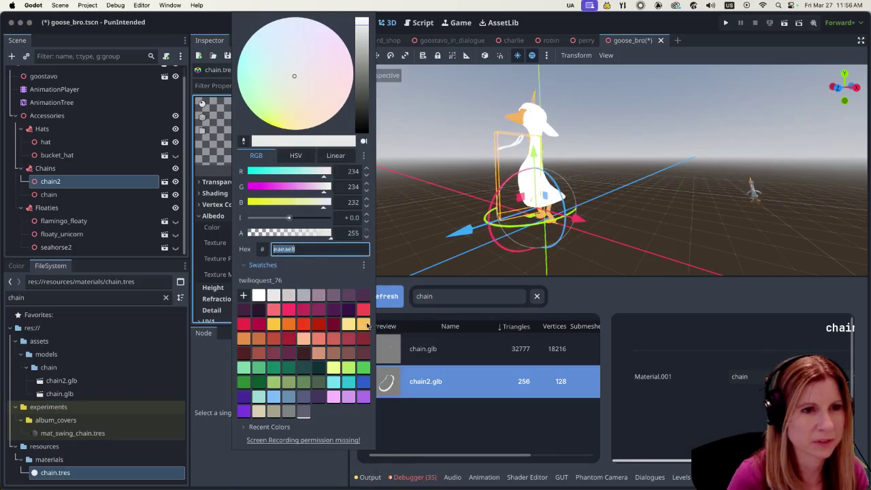
{"action": "left_click", "coordinate": [362, 327]}
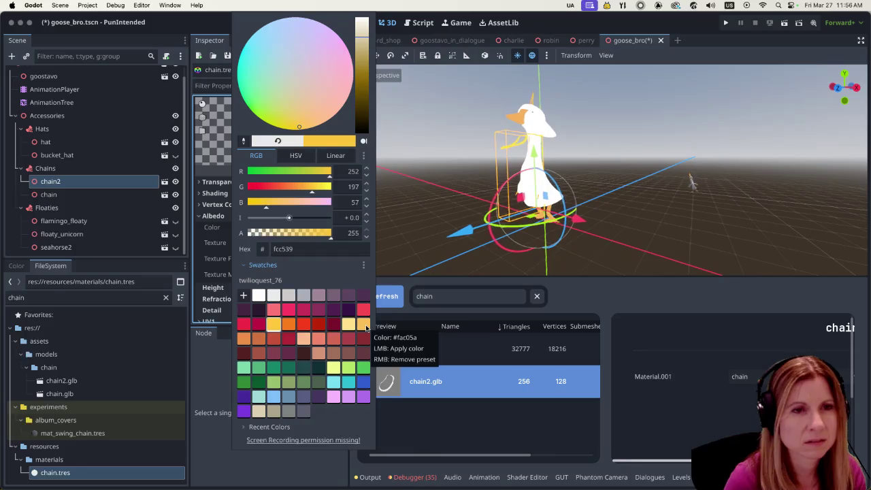
{"action": "left_click", "coordinate": [366, 328]}
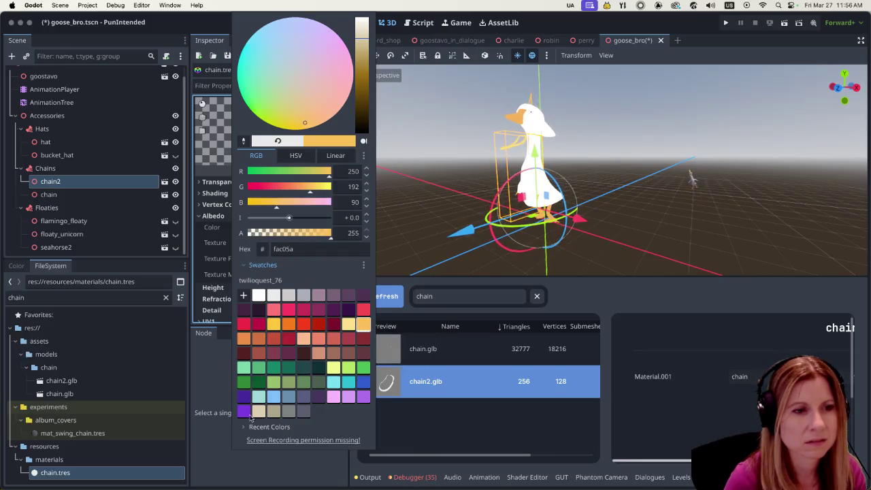
{"action": "left_click", "coordinate": [210, 358]}
{"action": "scroll", "coordinate": [539, 175], "scroll_direction": "up", "scroll_amount": 2}
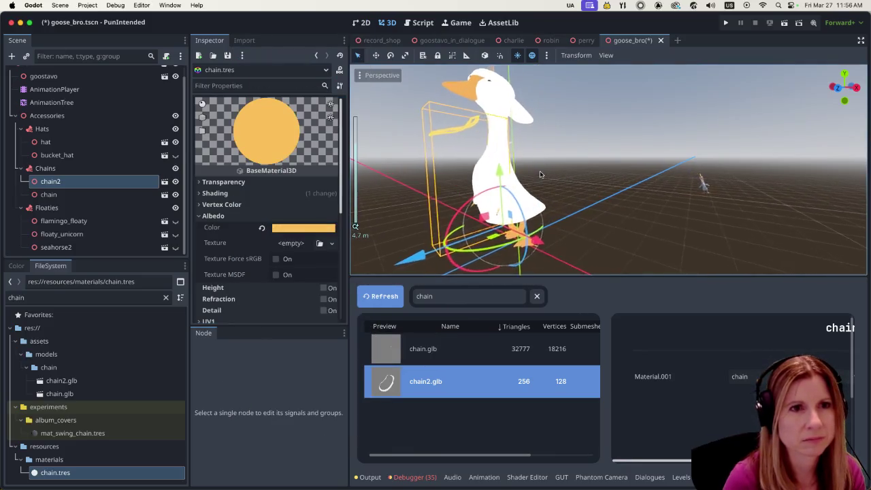
- Shift chain2 along the Z axis onto the goose's neck
{"action": "scroll", "coordinate": [540, 174], "scroll_direction": "up", "scroll_amount": 2}
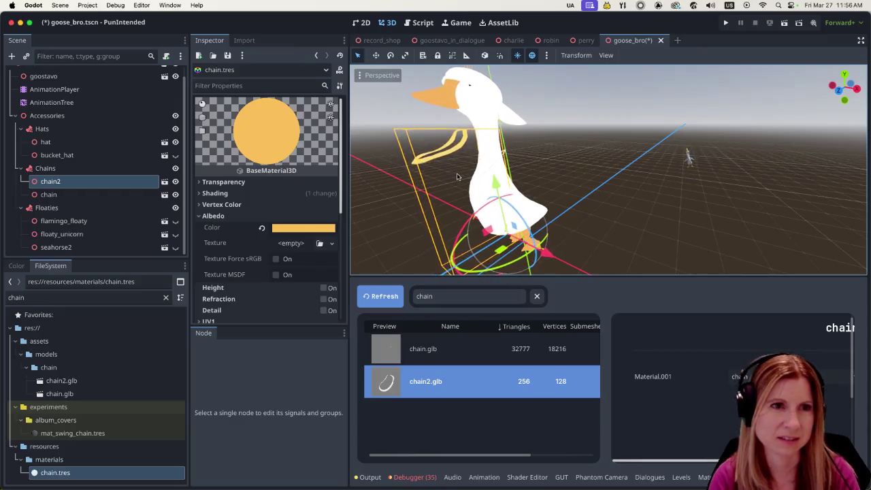
{"action": "mouse_move", "coordinate": [456, 177]}
{"action": "middle_mouse_down"}
{"action": "mouse_move", "coordinate": [533, 187]}
{"action": "mouse_move", "coordinate": [163, 193]}
{"action": "middle_mouse_up"}
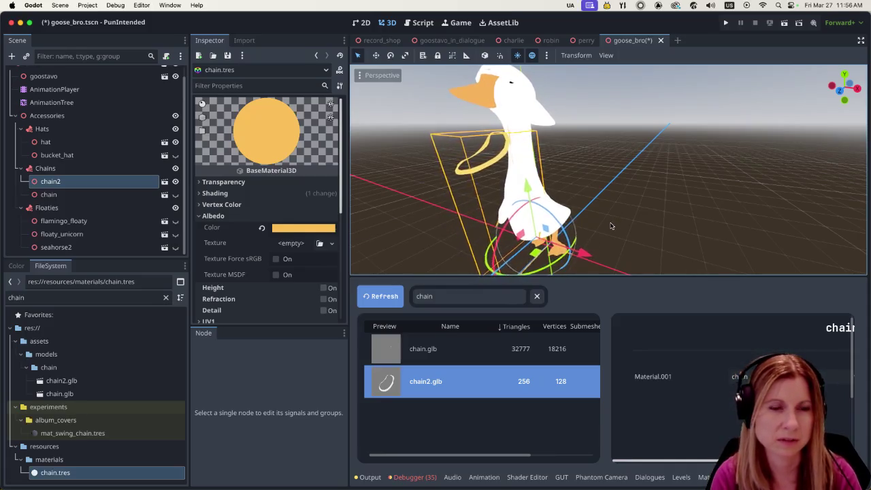
{"action": "scroll", "coordinate": [623, 199], "scroll_direction": "up", "scroll_amount": 3}
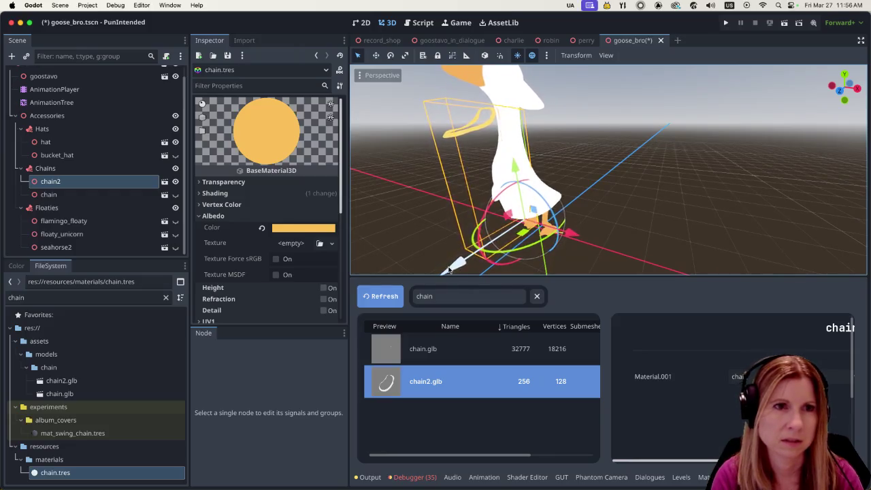
{"action": "left_click_drag", "start_coordinate": [449, 270], "coordinate": [473, 250]}
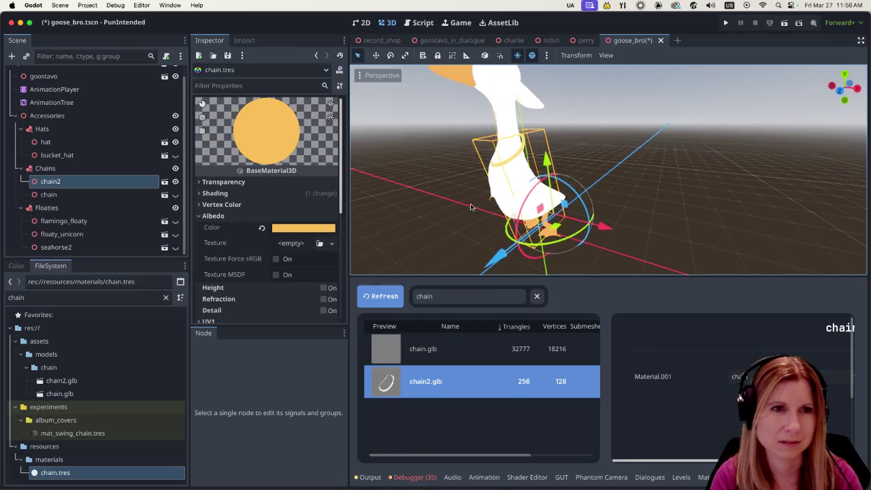
- Check the gold chain's fit around the neck from several angles, then save goose_bro.tscn
{"action": "middle_click_drag", "start_coordinate": [469, 207], "coordinate": [518, 183]}
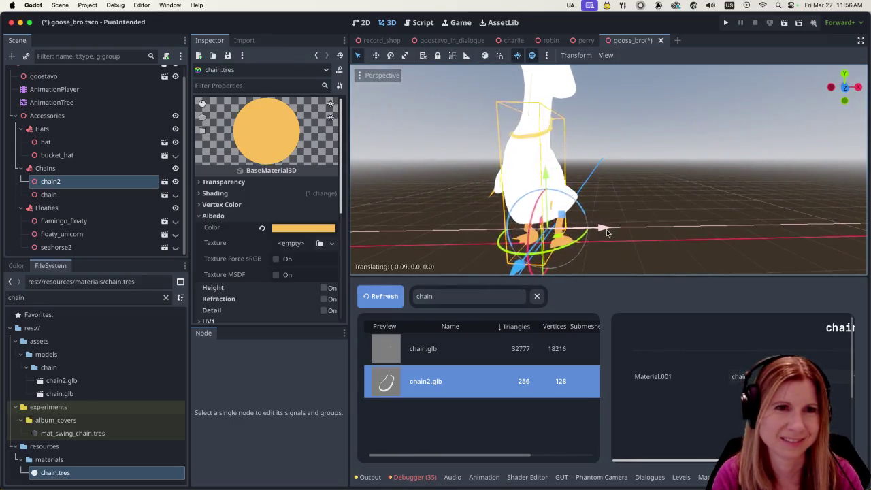
{"action": "middle_click_drag", "start_coordinate": [613, 233], "coordinate": [557, 204]}
{"action": "middle_click_drag", "start_coordinate": [555, 257], "coordinate": [449, 194]}
{"action": "scroll", "coordinate": [482, 188], "scroll_direction": "up", "scroll_amount": 2}
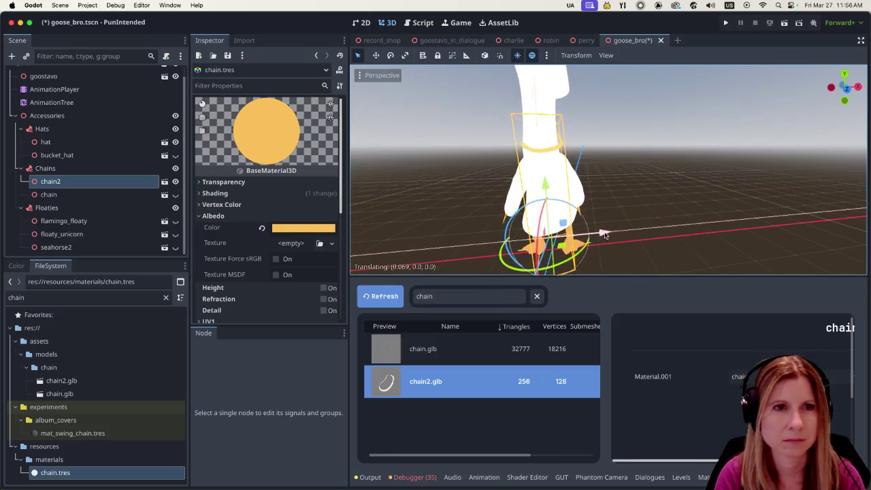
{"action": "scroll", "coordinate": [573, 224], "scroll_direction": "up", "scroll_amount": 2}
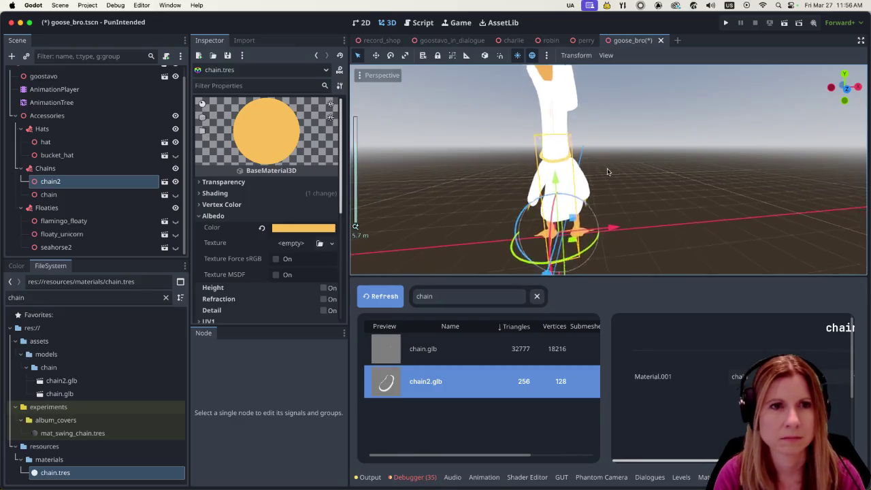
{"action": "scroll", "coordinate": [612, 174], "scroll_direction": "down", "scroll_amount": 3}
{"action": "scroll", "coordinate": [643, 198], "scroll_direction": "up", "scroll_amount": 5}
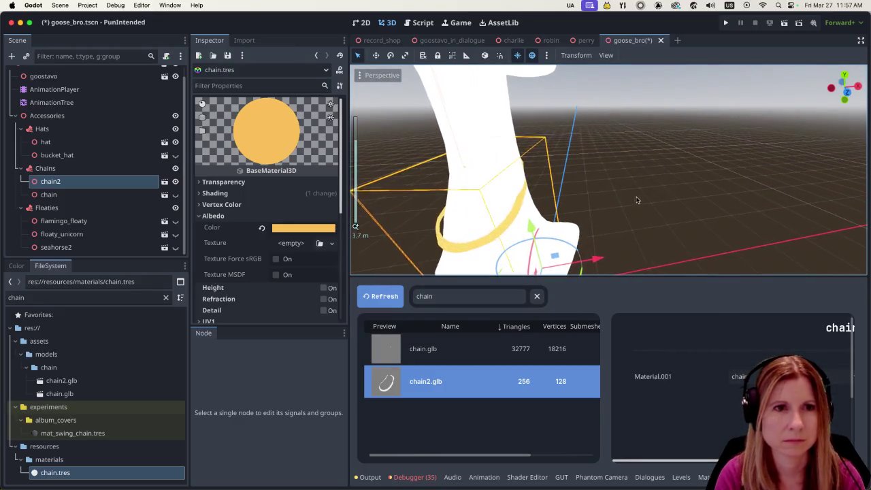
{"action": "middle_click_drag", "start_coordinate": [651, 199], "coordinate": [610, 195]}
{"action": "scroll", "coordinate": [659, 178], "scroll_direction": "down", "scroll_amount": 2}
{"action": "middle_click_drag", "start_coordinate": [659, 178], "coordinate": [477, 176]}
{"action": "scroll", "coordinate": [478, 176], "scroll_direction": "up", "scroll_amount": 2}
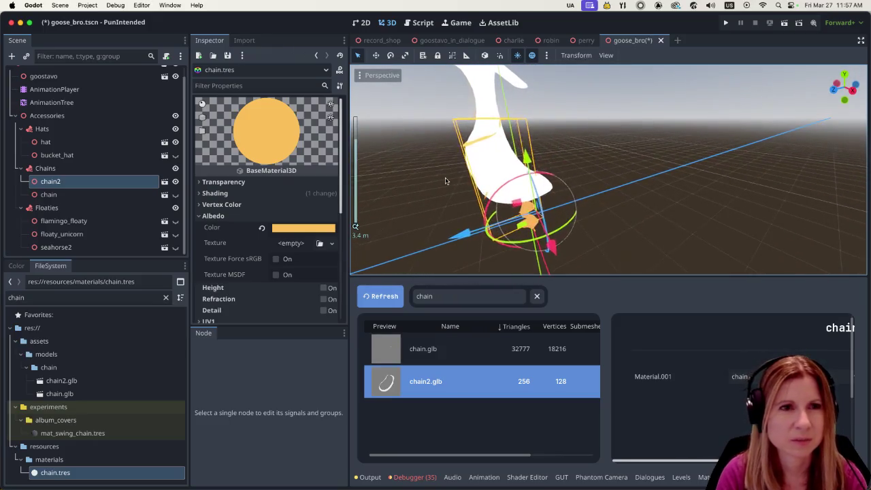
{"action": "scroll", "coordinate": [571, 222], "scroll_direction": "up", "scroll_amount": 2}
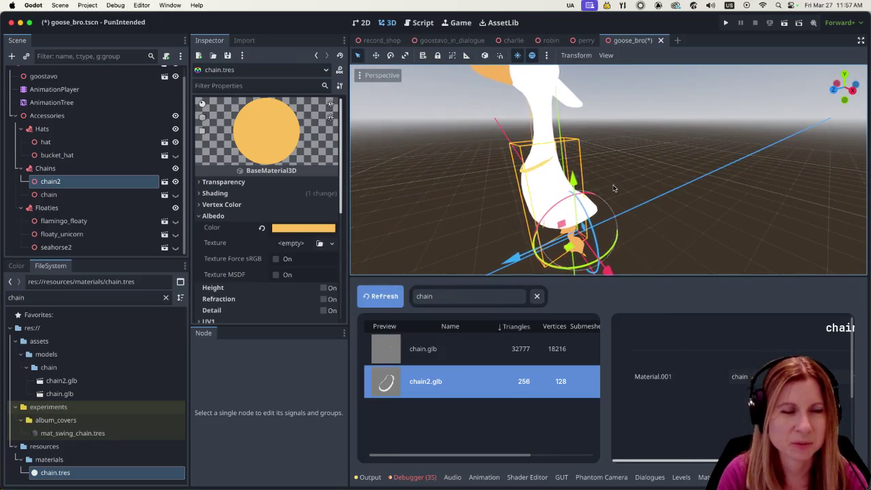
{"action": "middle_click_drag", "start_coordinate": [538, 189], "coordinate": [673, 164]}
{"action": "scroll", "coordinate": [585, 183], "scroll_direction": "up", "scroll_amount": 2}
{"action": "middle_click_drag", "start_coordinate": [613, 203], "coordinate": [661, 177]}
{"action": "scroll", "coordinate": [661, 177], "scroll_direction": "up", "scroll_amount": 2}
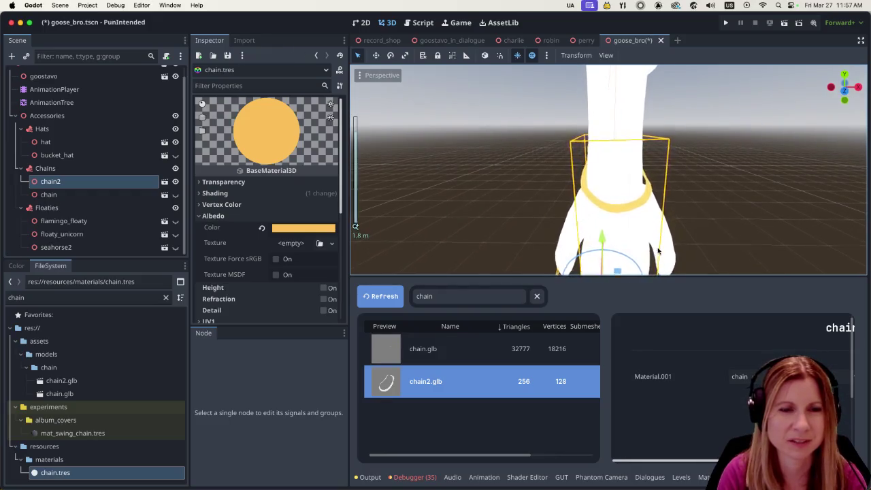
{"action": "scroll", "coordinate": [658, 251], "scroll_direction": "down", "scroll_amount": 2}
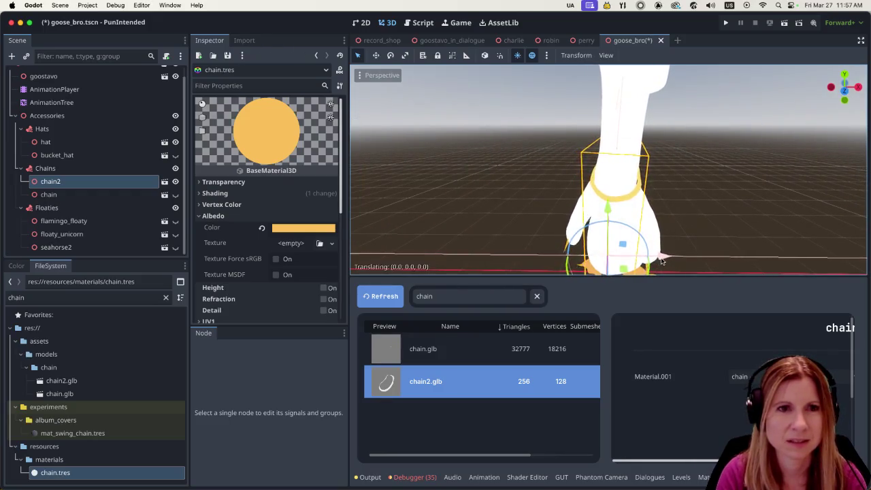
{"action": "mouse_move", "coordinate": [661, 262]}
{"action": "middle_mouse_down"}
{"action": "mouse_move", "coordinate": [657, 195]}
{"action": "mouse_move", "coordinate": [622, 199]}
{"action": "middle_mouse_up"}
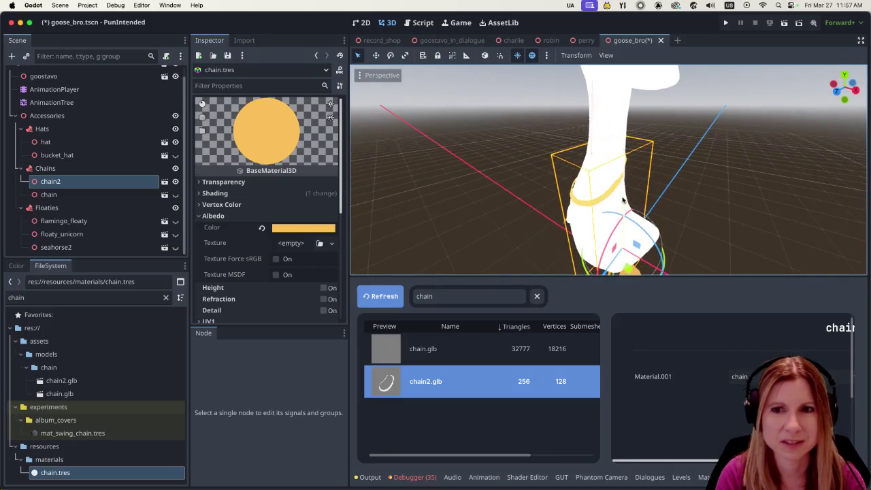
{"action": "middle_click_drag", "start_coordinate": [623, 224], "coordinate": [655, 195]}
{"action": "scroll", "coordinate": [671, 257], "scroll_direction": "down", "scroll_amount": 2}
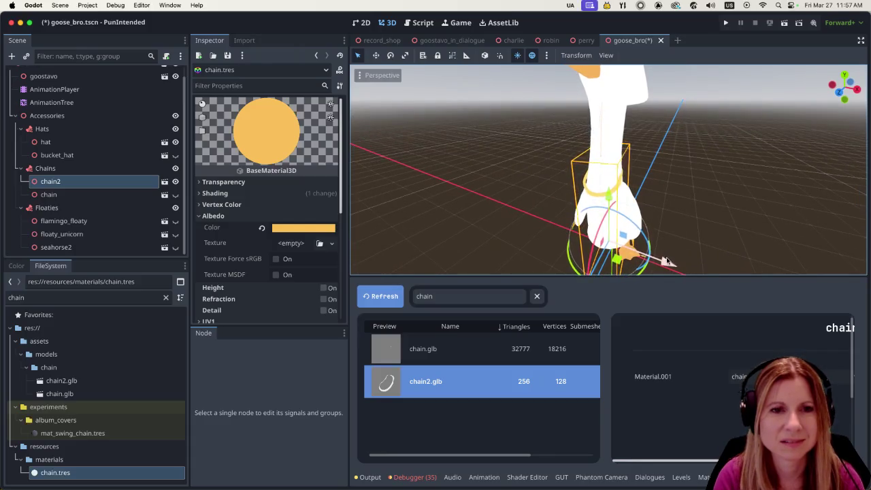
{"action": "mouse_move", "coordinate": [666, 182]}
{"action": "middle_mouse_down"}
{"action": "mouse_move", "coordinate": [708, 181]}
{"action": "mouse_move", "coordinate": [565, 201]}
{"action": "mouse_move", "coordinate": [688, 176]}
{"action": "middle_mouse_up"}
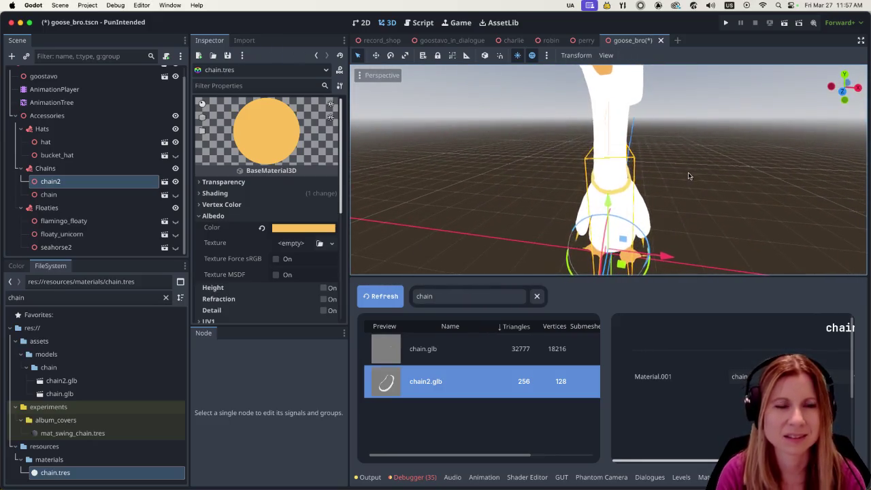
{"action": "key", "text": "ctrl+s"}
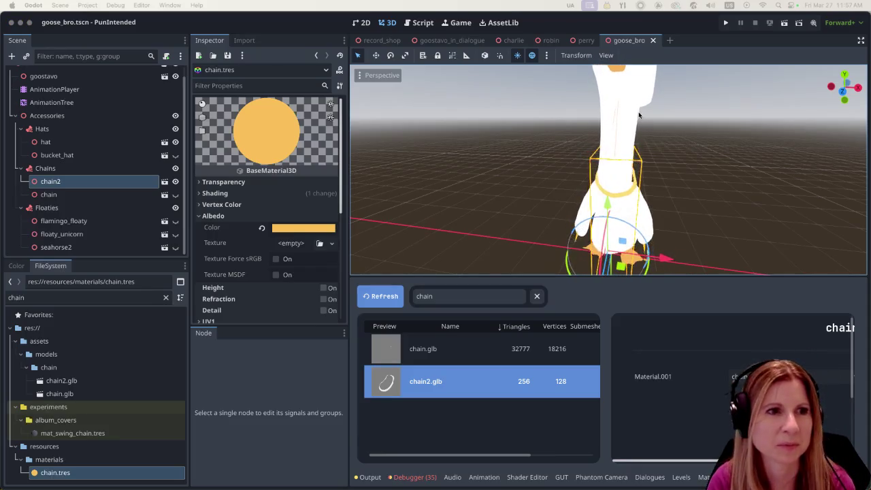
- Run the project in debug mode to test the necklace in-game
{"action": "left_click", "coordinate": [728, 24]}
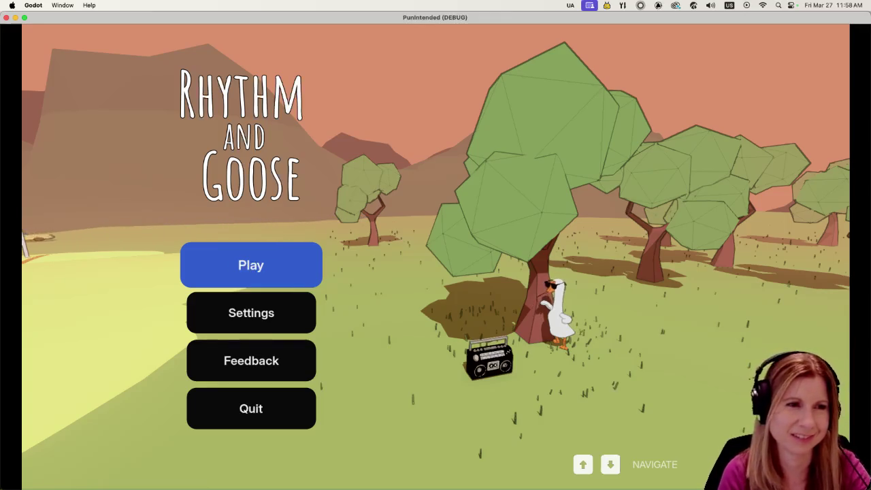
- Start the game, browse the album shelf and view the Charts leaderboard
{"action": "key", "text": "Return"}
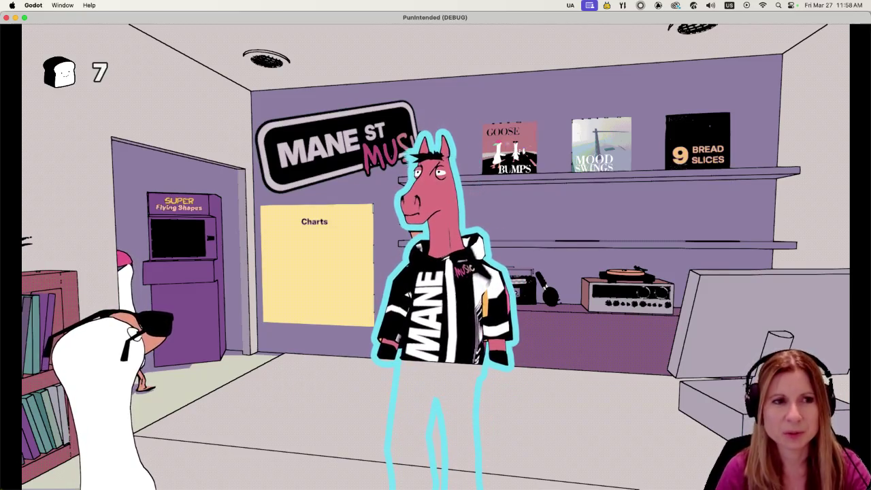
{"action": "key", "text": "Right"}
{"action": "key", "text": "Return"}
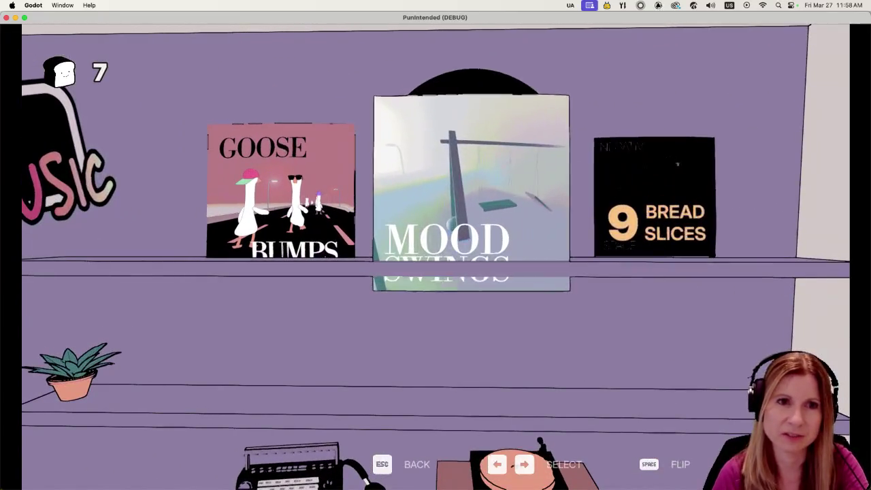
{"action": "key", "text": "Right"}
{"action": "key", "text": "Left"}
{"action": "key", "text": "Left"}
{"action": "key", "text": "Escape"}
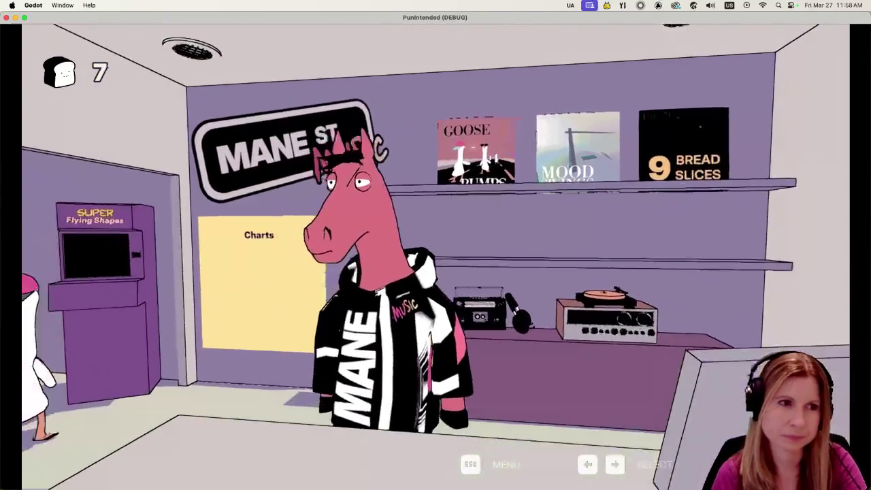
{"action": "key", "text": "Return"}
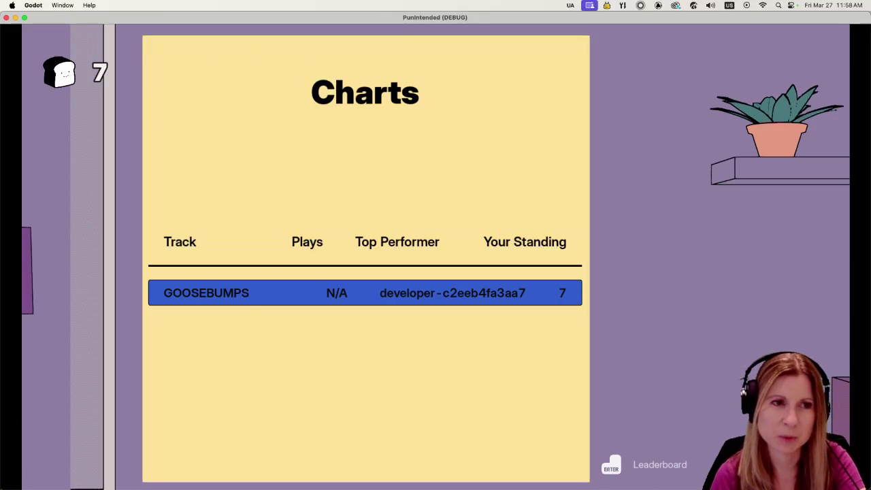
{"action": "key", "text": "Escape"}
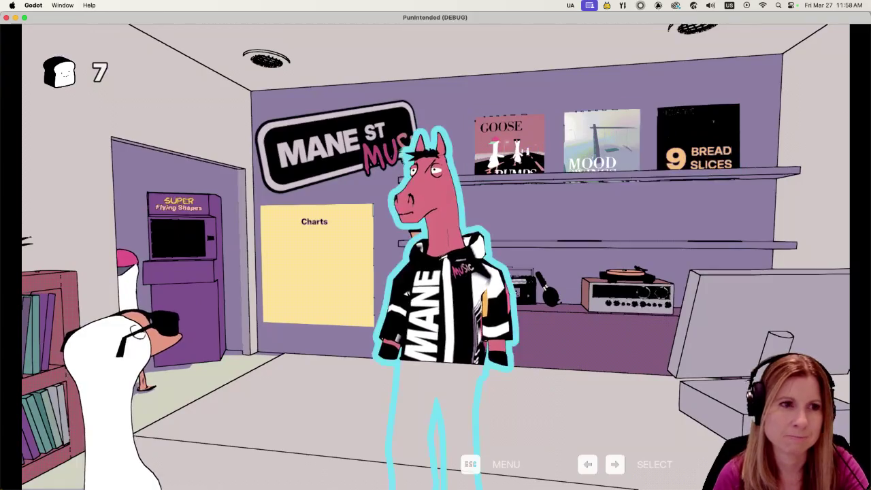
- Play a round of the Super Flying Shapes arcade mini-game
{"action": "key", "text": "Left"}
{"action": "key", "text": "Left"}
{"action": "key", "text": "Return"}
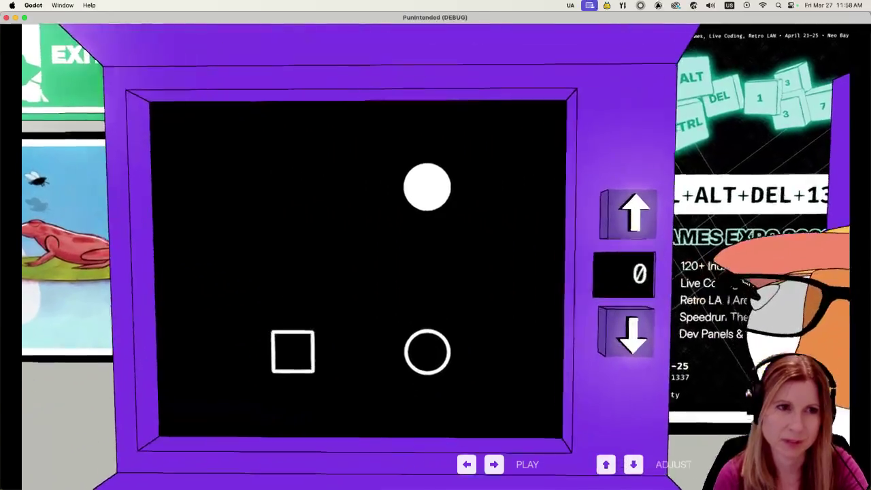
{"action": "key", "text": "Right"}
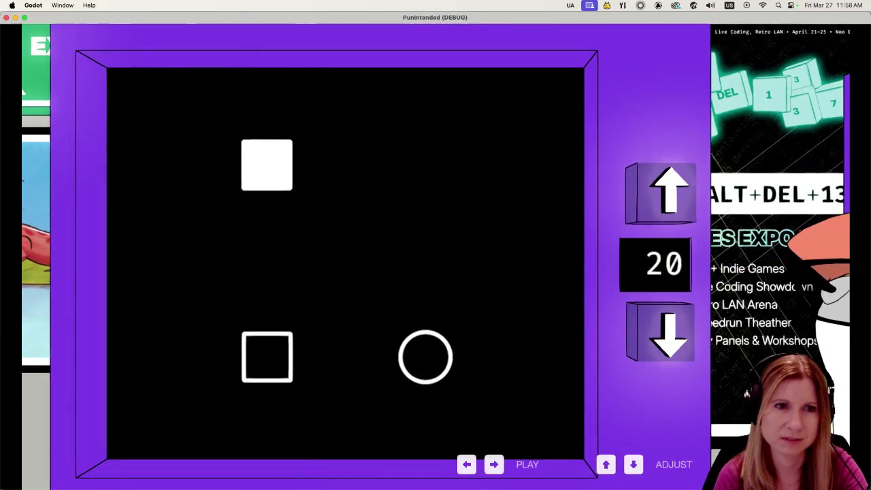
{"action": "key", "text": "Left"}
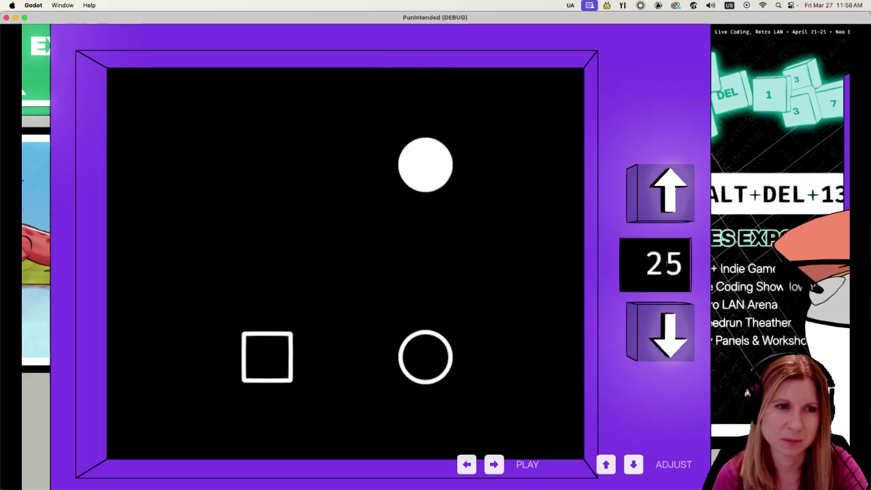
{"action": "key", "text": "Right"}
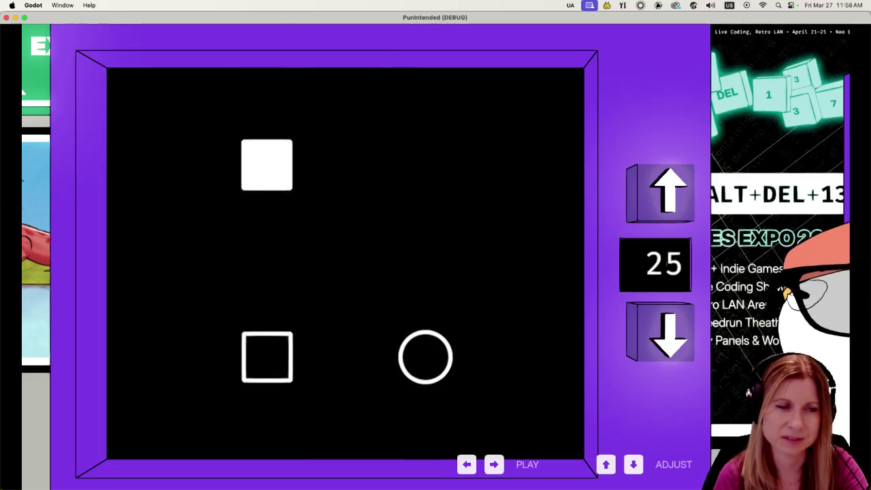
{"action": "key", "text": "Down"}
{"action": "key", "text": "Down"}
{"action": "key", "text": "Down"}
{"action": "key", "text": "Down"}
{"action": "key", "text": "Right"}
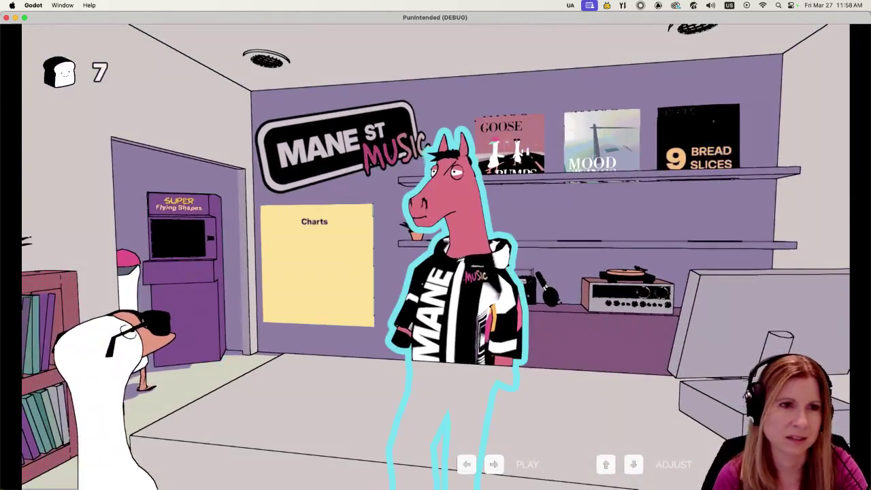
- Pick the Goose Bumps album to start its road level
{"action": "key", "text": "Right"}
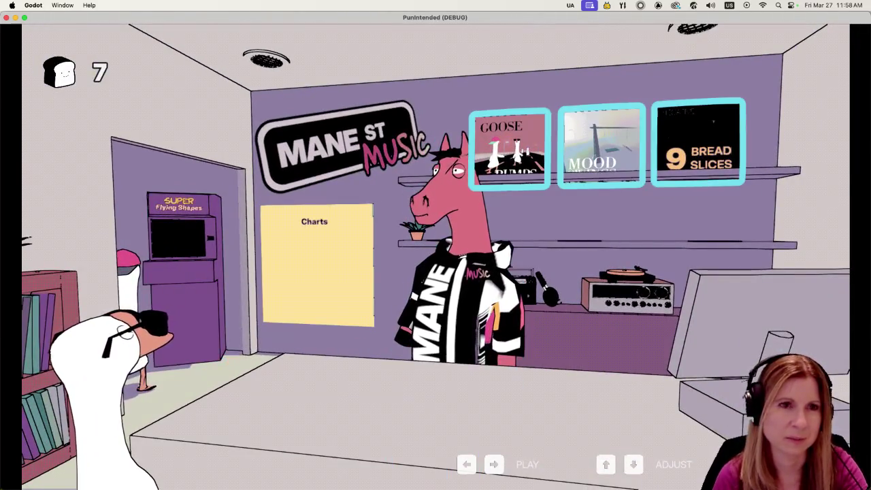
{"action": "key", "text": "Return"}
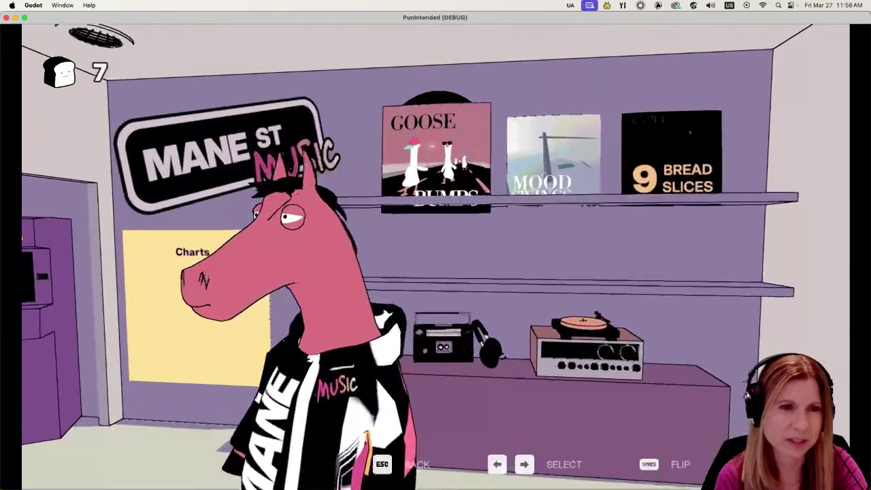
{"action": "key", "text": "Return"}
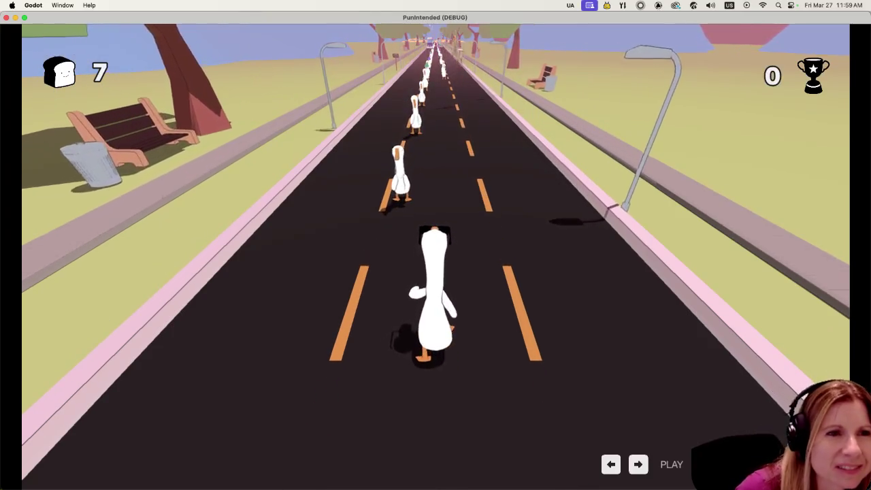
- Hit seven beats on time for Perfect ratings, raising the Goose Bumps score to 7743
{"action": "key", "text": "space"}
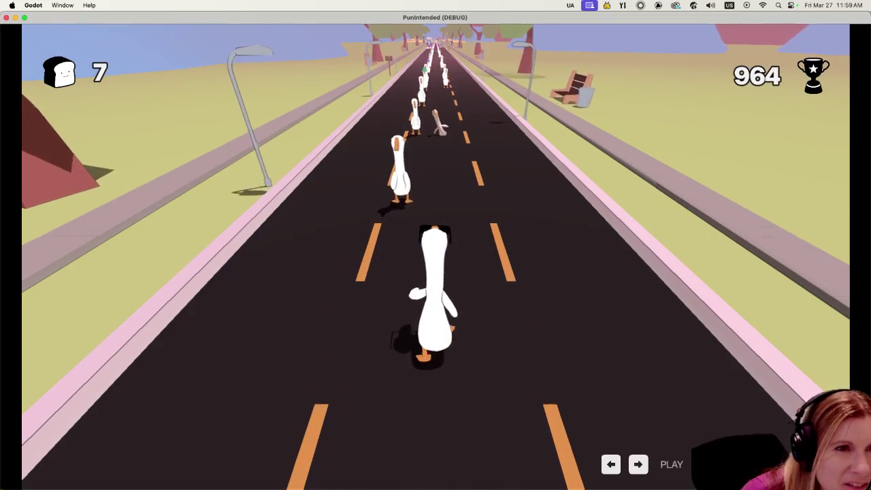
{"action": "key", "text": "space"}
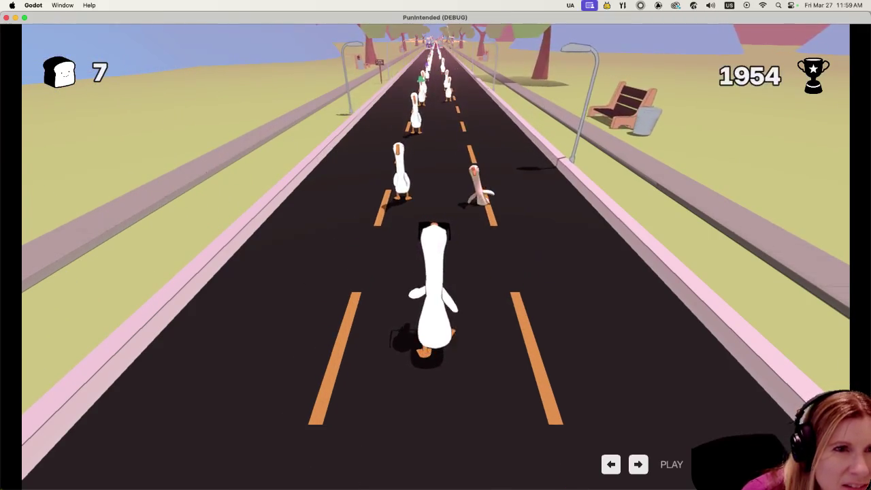
{"action": "key", "text": "space"}
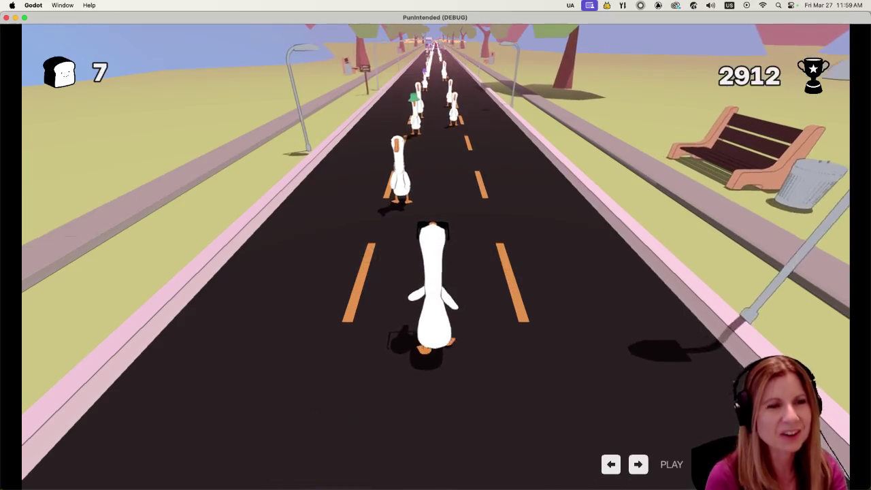
{"action": "key", "text": "space"}
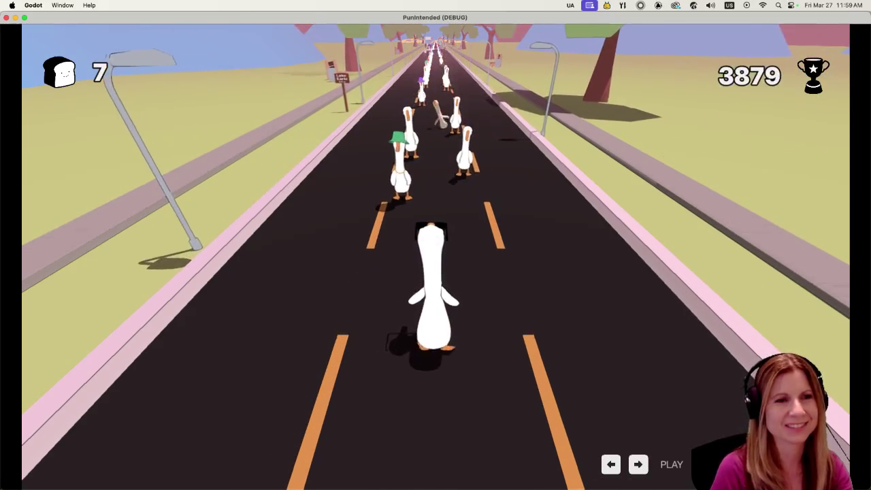
{"action": "key", "text": "space"}
{"action": "key", "text": "space"}
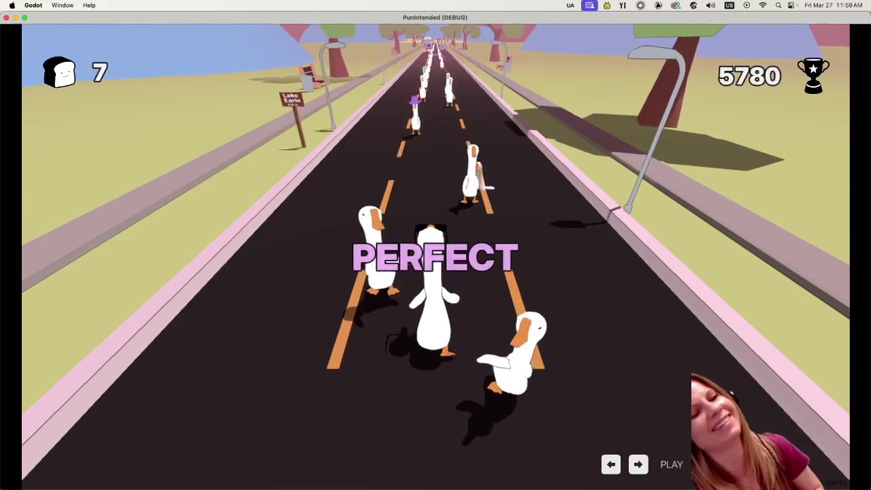
{"action": "key", "text": "space"}
{"action": "key", "text": "space"}
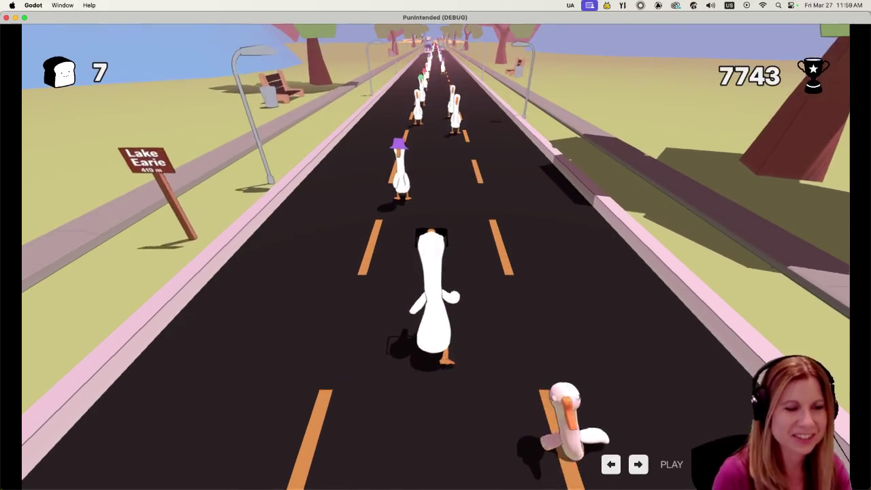
{"action": "key", "text": "space"}
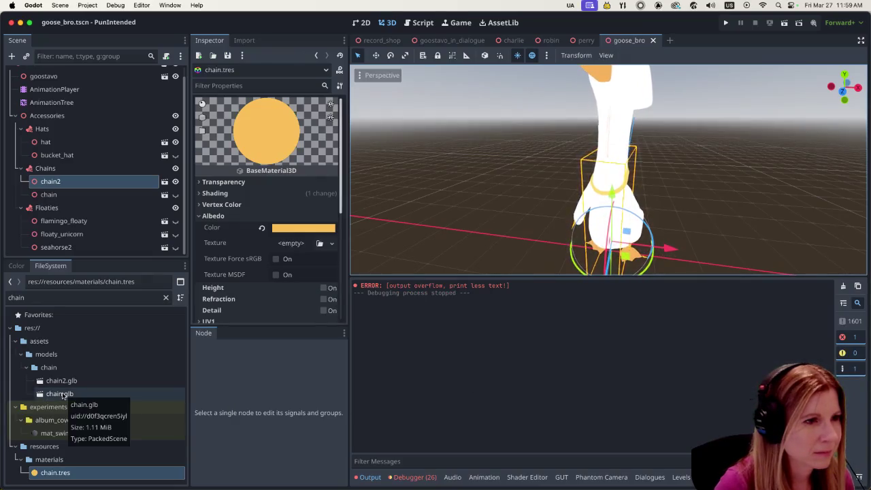
{"action": "double_click", "coordinate": [72, 383]}
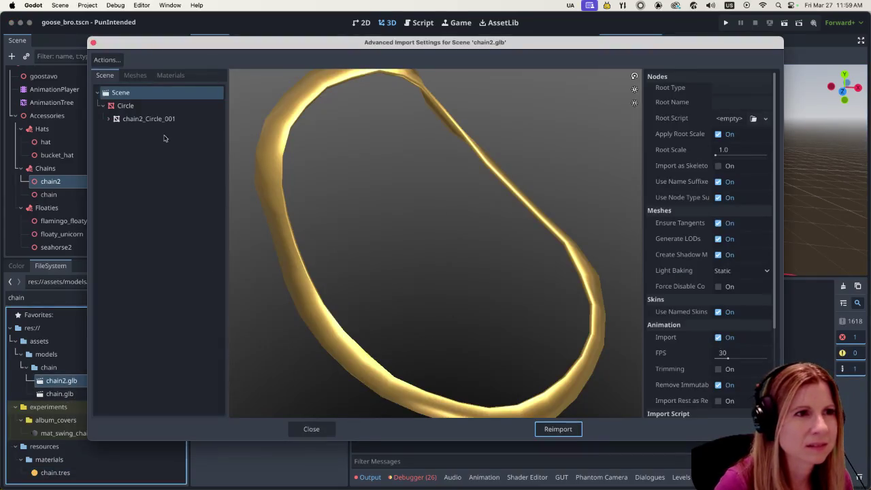
{"action": "left_click", "coordinate": [166, 118]}
{"action": "key", "text": "Up"}
{"action": "key", "text": "Up"}
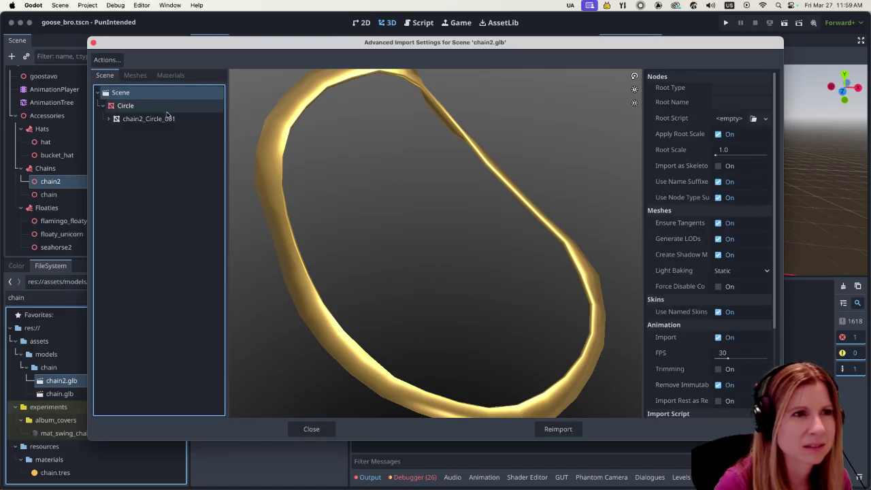
{"action": "left_click", "coordinate": [135, 75]}
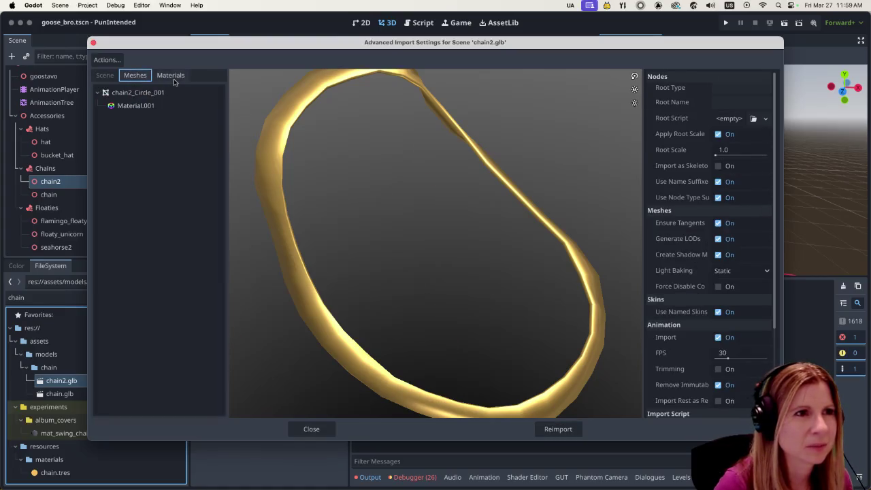
{"action": "left_click", "coordinate": [162, 107]}
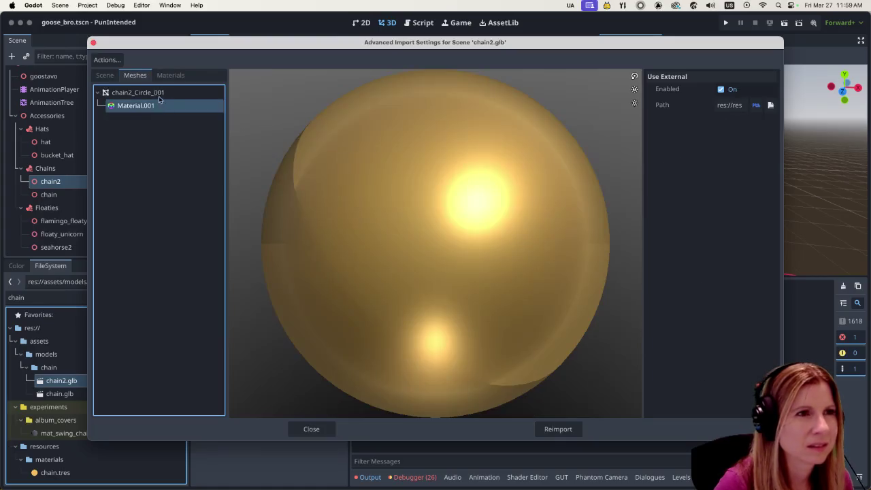
{"action": "left_click", "coordinate": [156, 93]}
{"action": "left_click", "coordinate": [183, 75]}
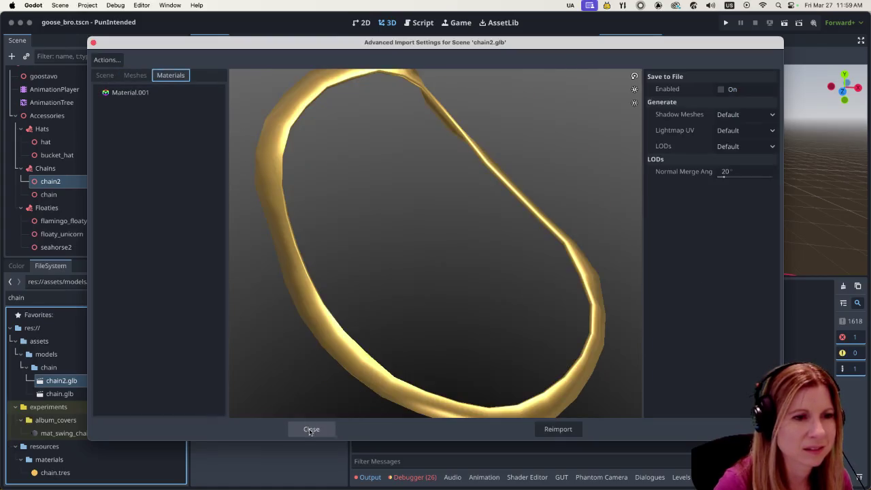
{"action": "left_click", "coordinate": [311, 429]}
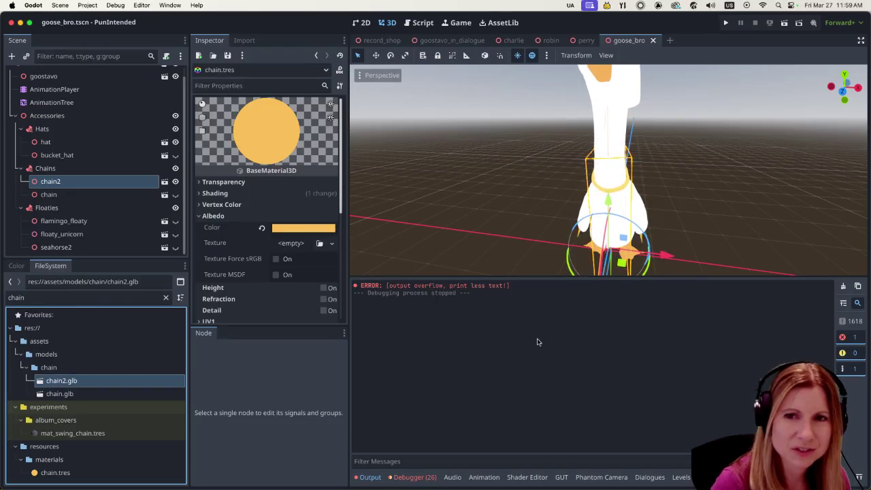
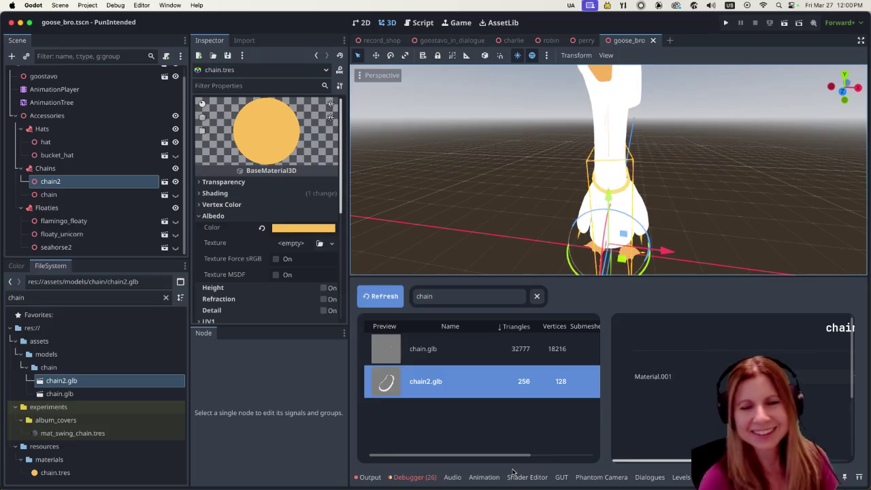
- Look around the goose in Godot and select the chain2.glb model file
{"action": "scroll", "coordinate": [594, 172], "scroll_direction": "down", "scroll_amount": 5}
{"action": "scroll", "coordinate": [594, 173], "scroll_direction": "down", "scroll_amount": 8}
{"action": "scroll", "coordinate": [616, 192], "scroll_direction": "down", "scroll_amount": 4}
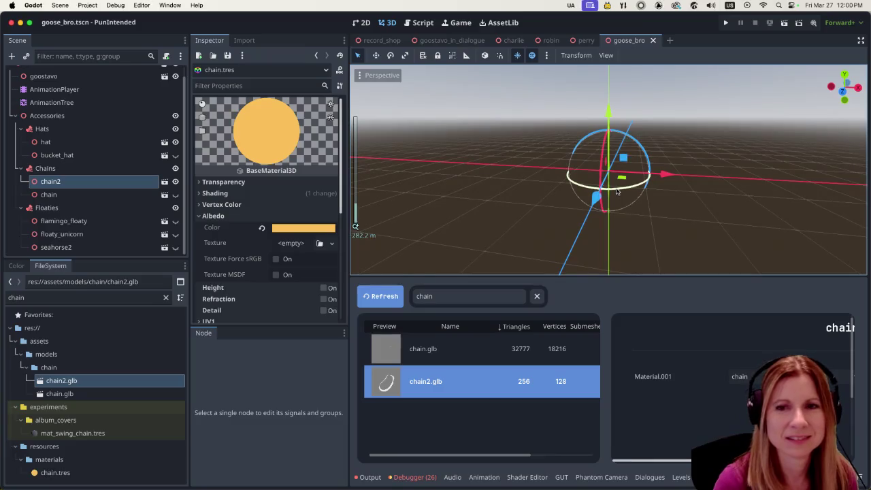
{"action": "scroll", "coordinate": [617, 192], "scroll_direction": "up", "scroll_amount": 5}
{"action": "scroll", "coordinate": [626, 197], "scroll_direction": "up", "scroll_amount": 12}
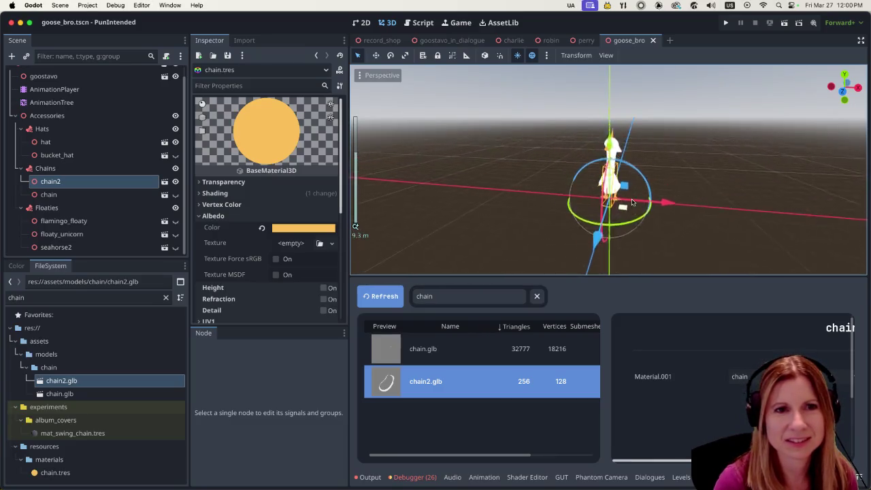
{"action": "scroll", "coordinate": [631, 199], "scroll_direction": "up", "scroll_amount": 4}
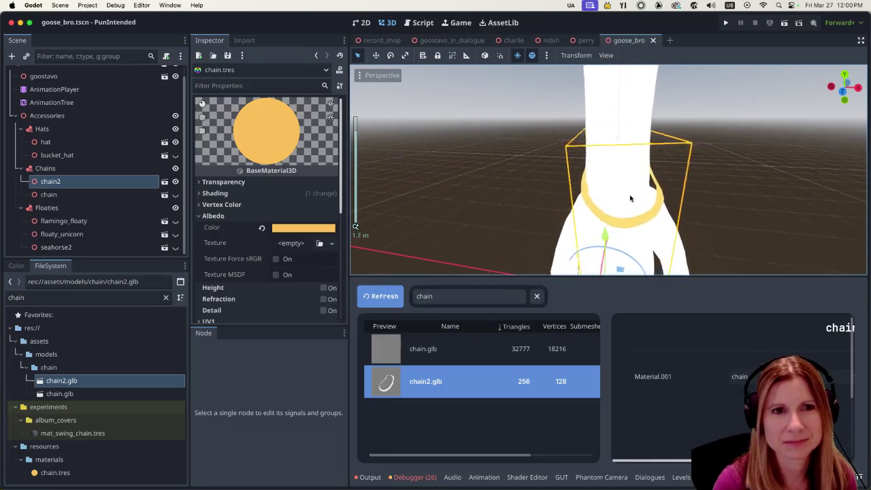
{"action": "scroll", "coordinate": [630, 197], "scroll_direction": "down", "scroll_amount": 5}
{"action": "middle_click_drag", "start_coordinate": [630, 197], "coordinate": [483, 198]}
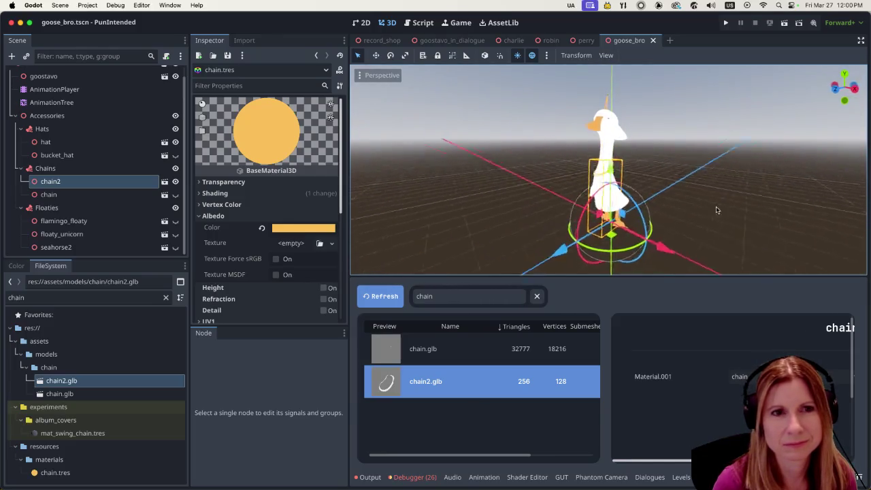
{"action": "scroll", "coordinate": [672, 208], "scroll_direction": "up", "scroll_amount": 5}
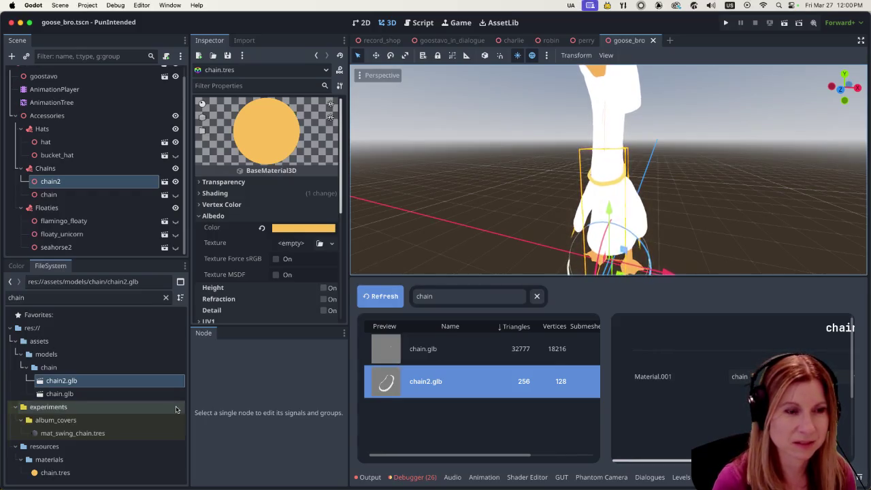
{"action": "left_click", "coordinate": [119, 395]}
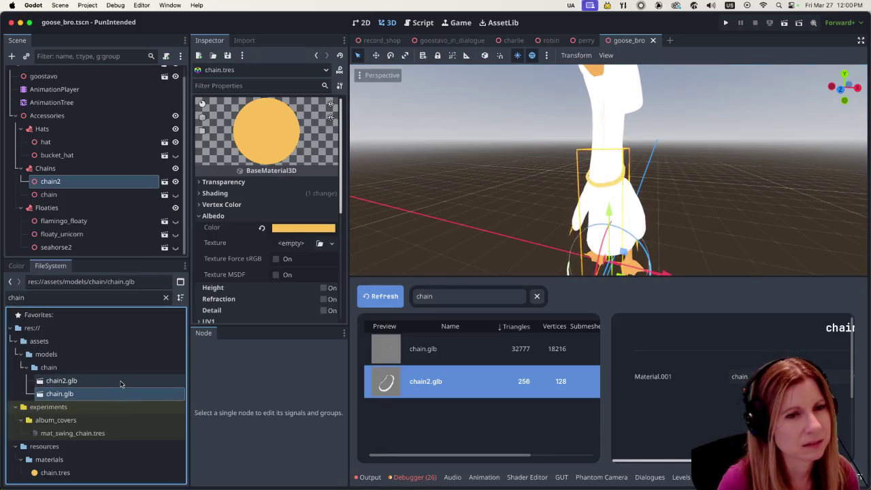
{"action": "left_click", "coordinate": [120, 384]}
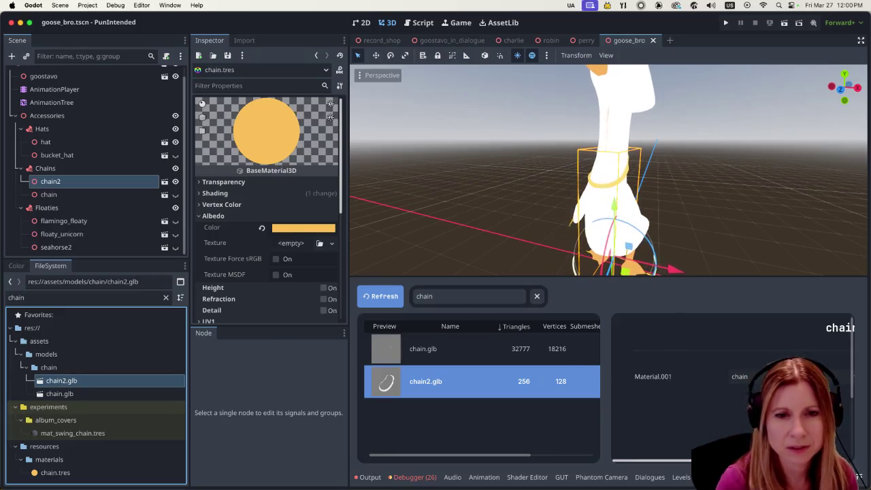
- In Blender, delete the Armature object from chain2.blend and save the file
{"action": "left_click", "coordinate": [109, 480]}
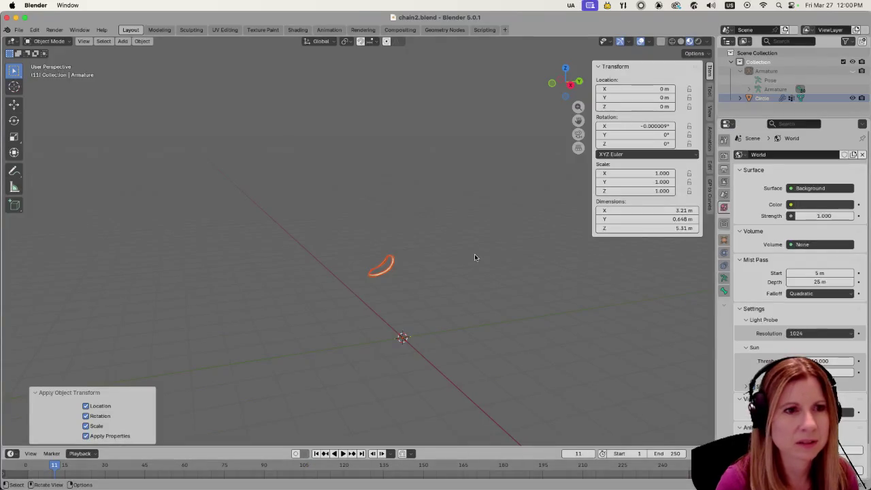
{"action": "left_click", "coordinate": [435, 294]}
{"action": "key", "text": "super+s"}
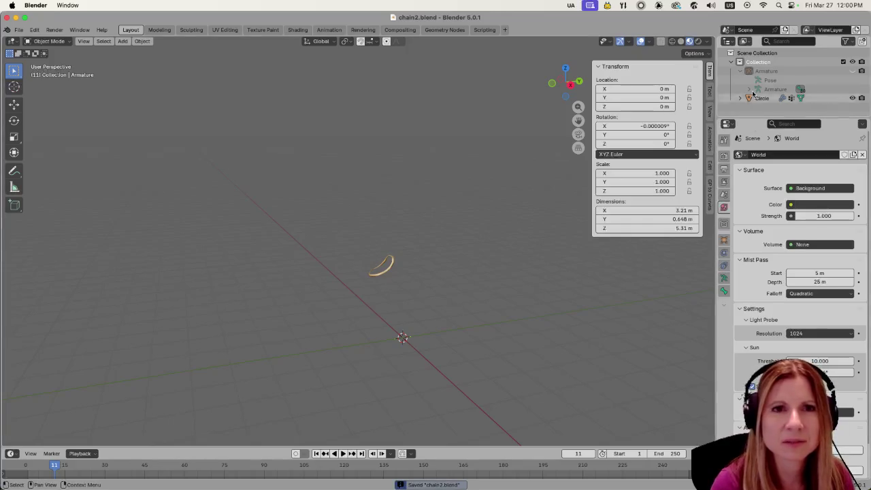
{"action": "left_click", "coordinate": [758, 70]}
{"action": "left_click", "coordinate": [853, 71]}
{"action": "left_click", "coordinate": [853, 71]}
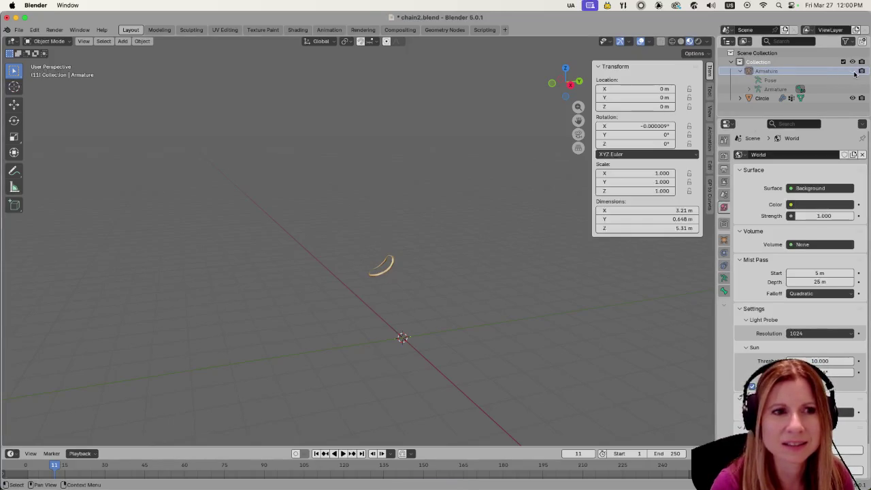
{"action": "right_click", "coordinate": [765, 71]}
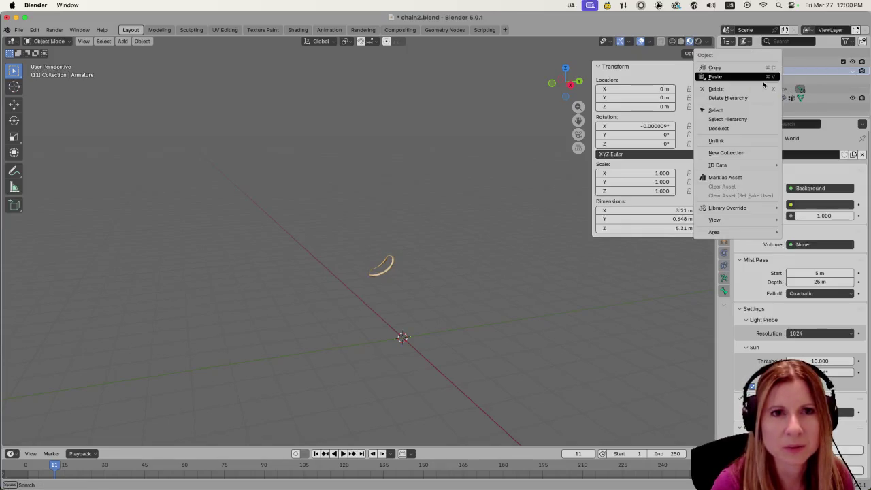
{"action": "left_click", "coordinate": [749, 91]}
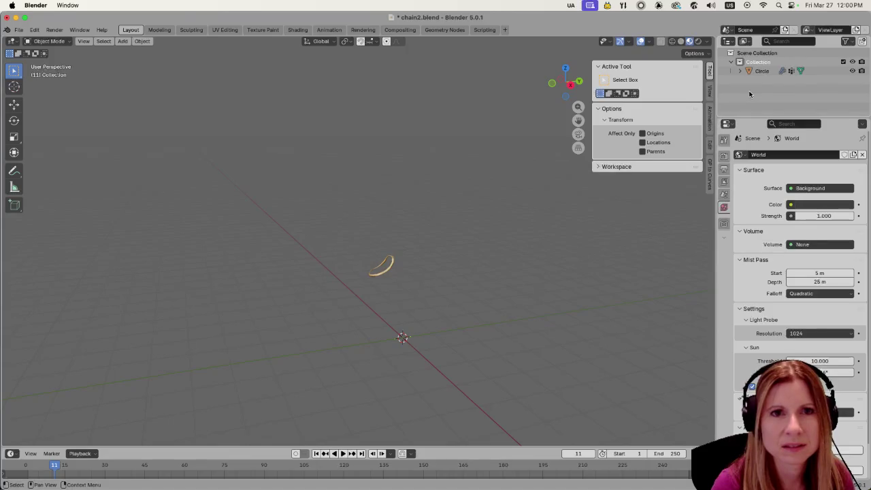
{"action": "key", "text": "ctrl+s"}
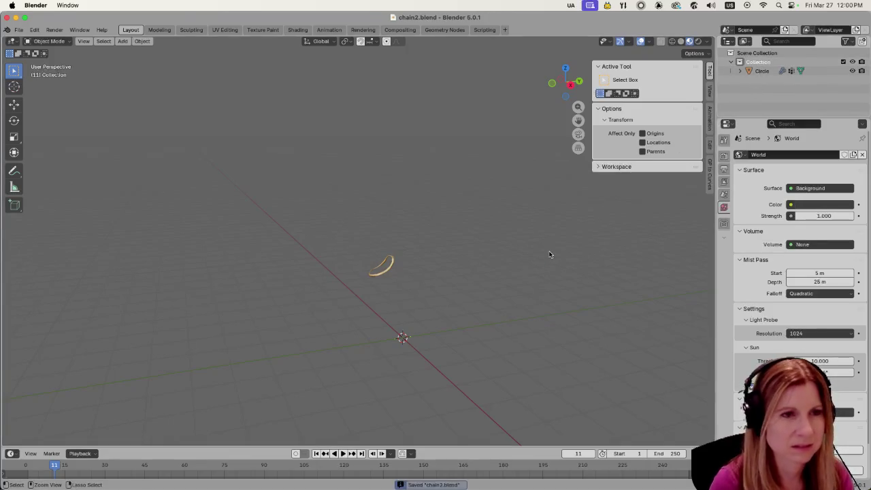
- Rename Circle to chain2 and Material.001 to chain, then save chain2.blend
{"action": "left_click", "coordinate": [755, 72]}
{"action": "double_click", "coordinate": [760, 72]}
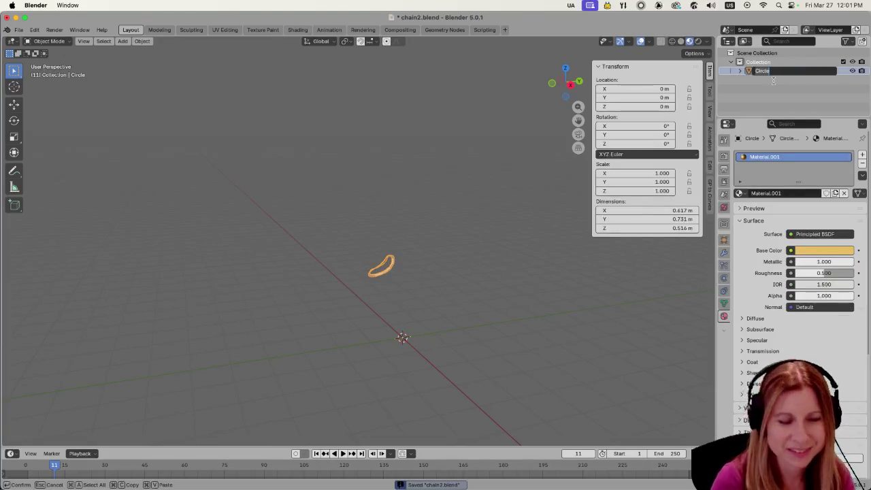
{"action": "type", "text": "chain2"}
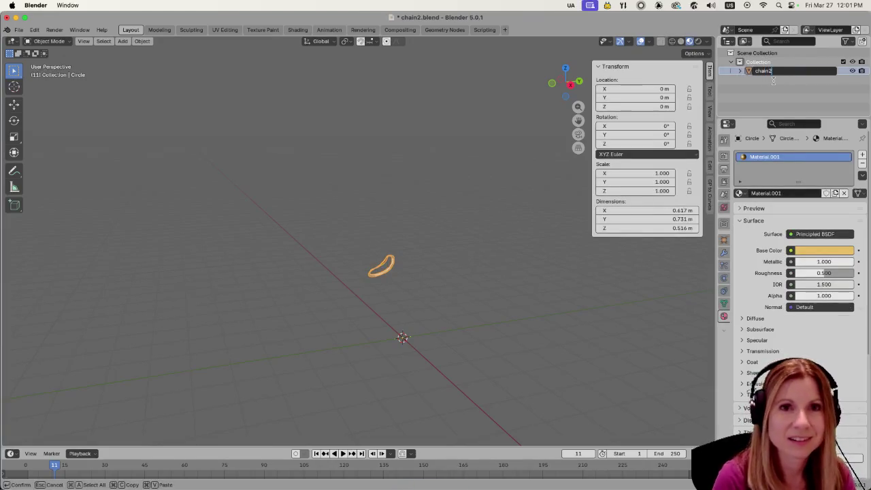
{"action": "key", "text": "Return"}
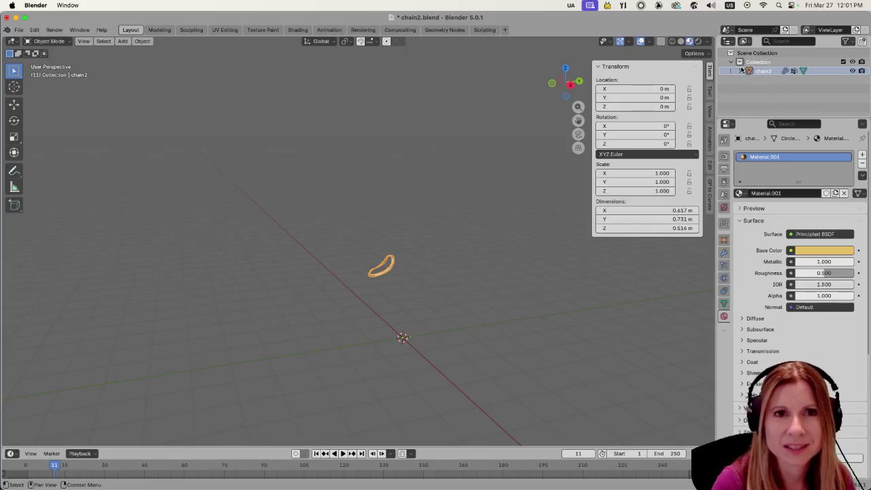
{"action": "left_click", "coordinate": [741, 71]}
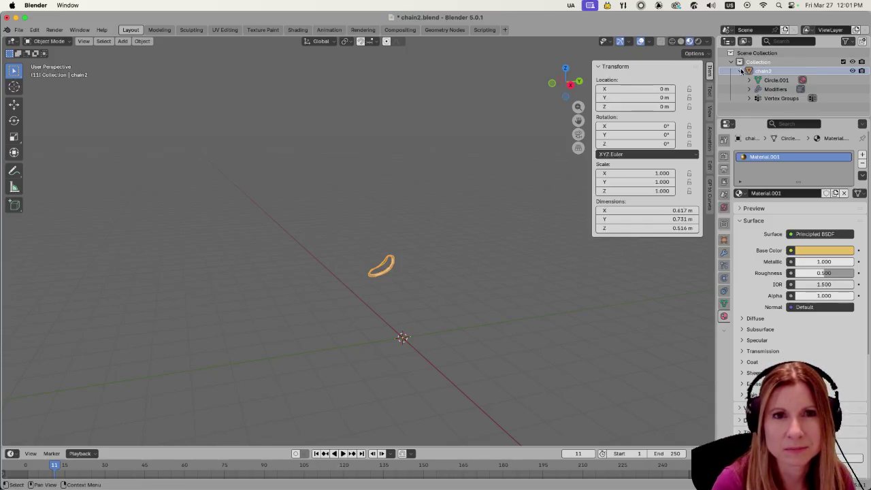
{"action": "double_click", "coordinate": [774, 157]}
{"action": "type", "text": "chain"}
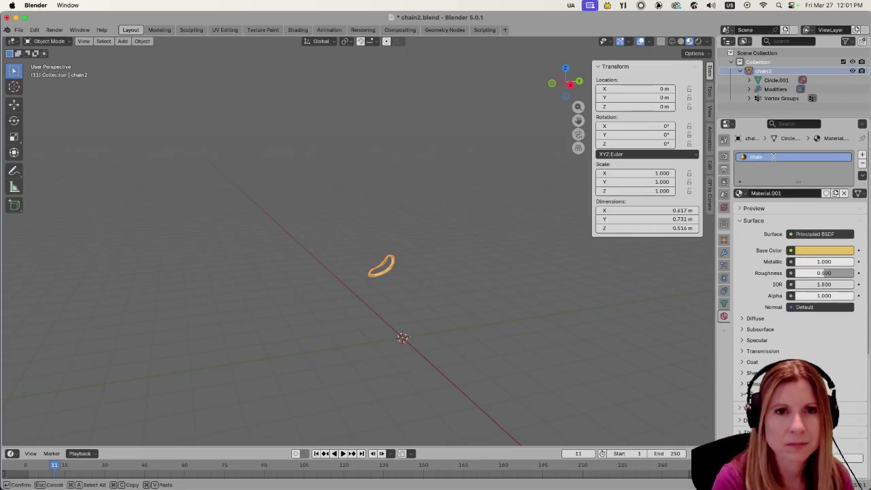
{"action": "key", "text": "Return"}
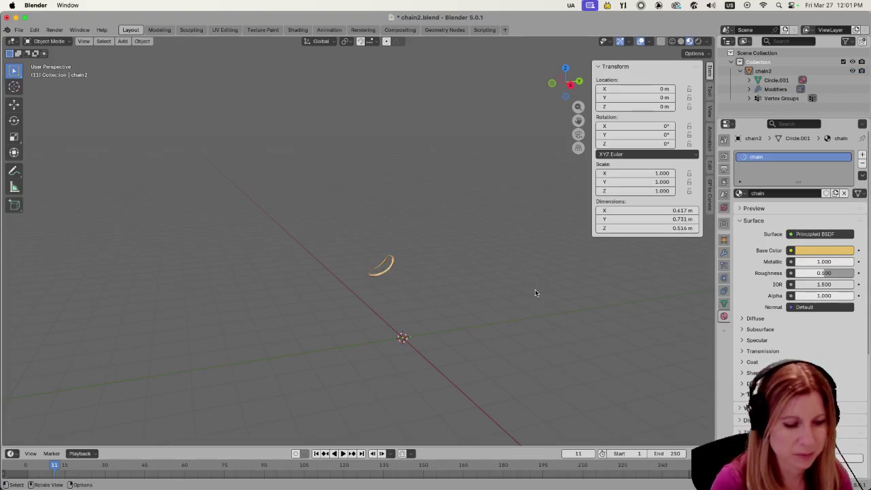
{"action": "key", "text": "super+s"}
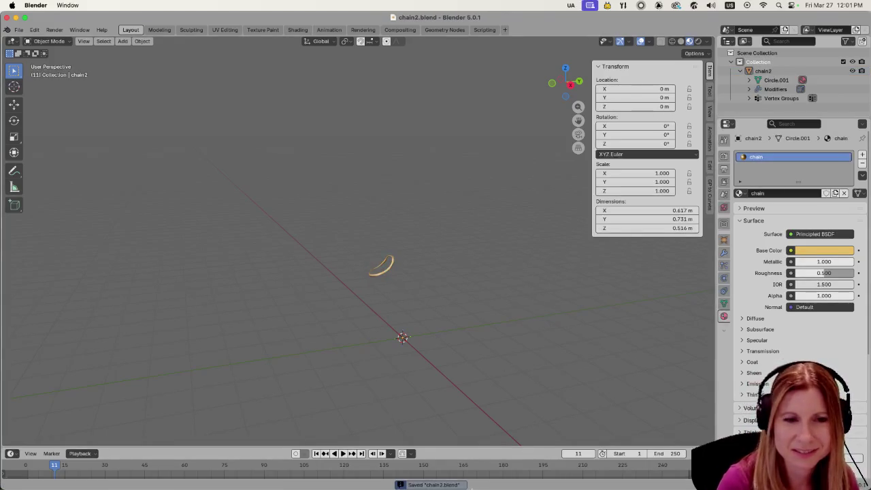
{"action": "left_click", "coordinate": [679, 478]}
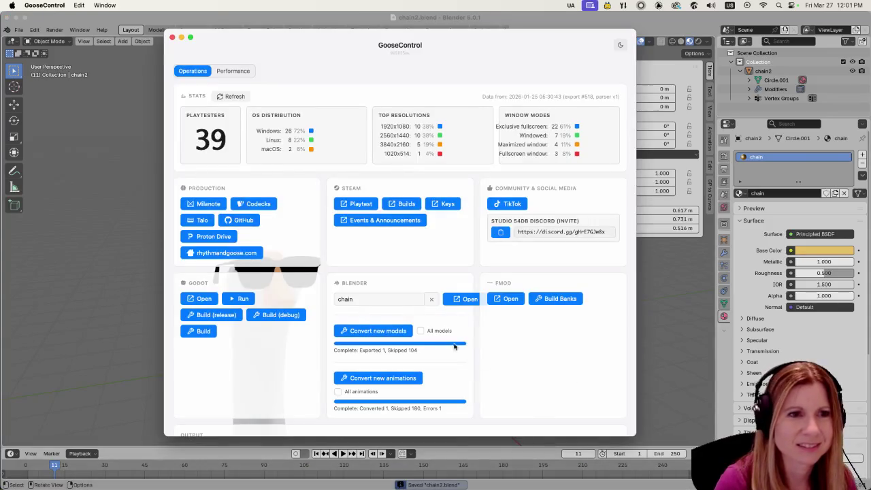
- Run Convert new models in GooseControl, exporting 1 model and skipping 104
{"action": "left_click", "coordinate": [406, 333]}
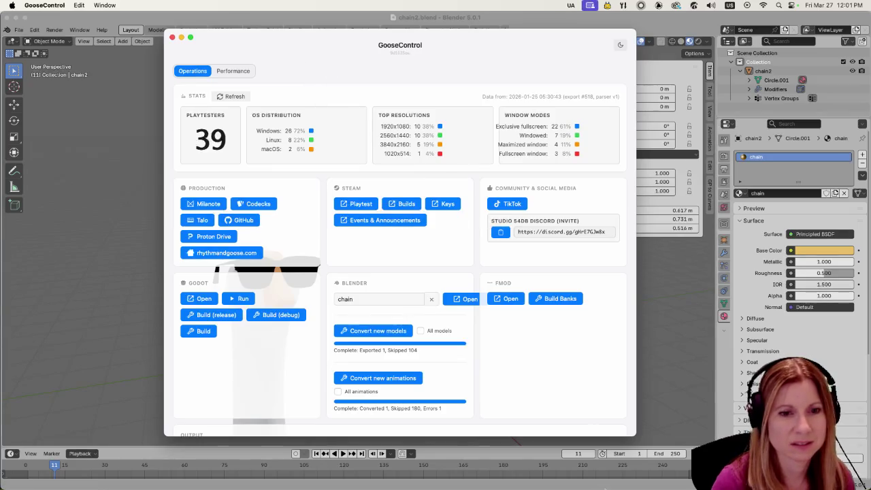
{"action": "left_click", "coordinate": [466, 470]}
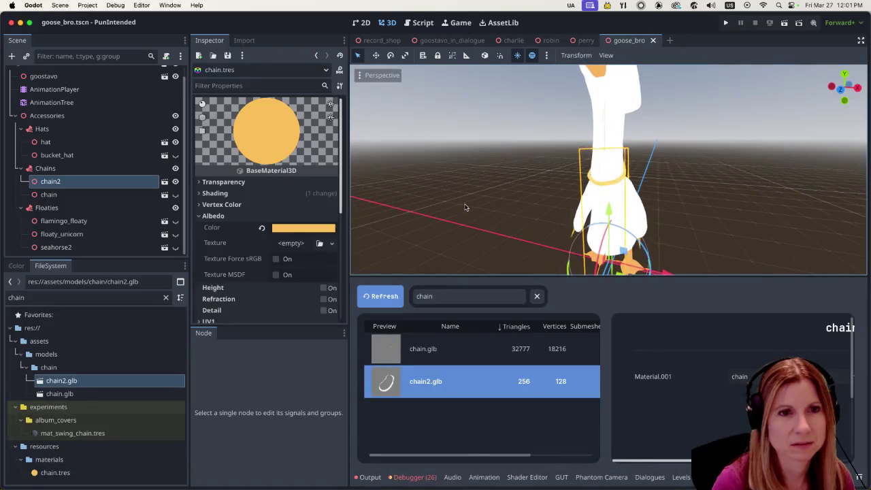
- Check the chain2 node on the goose in the viewport, then launch the project
{"action": "mouse_move", "coordinate": [674, 210]}
{"action": "middle_mouse_down"}
{"action": "mouse_move", "coordinate": [534, 210]}
{"action": "mouse_move", "coordinate": [545, 228]}
{"action": "middle_mouse_up"}
{"action": "scroll", "coordinate": [544, 228], "scroll_direction": "up", "scroll_amount": 1}
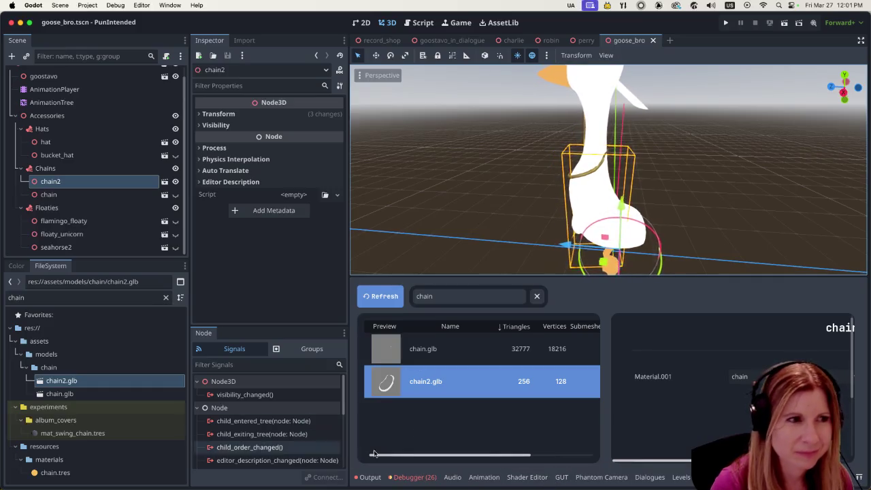
{"action": "left_click", "coordinate": [727, 23]}
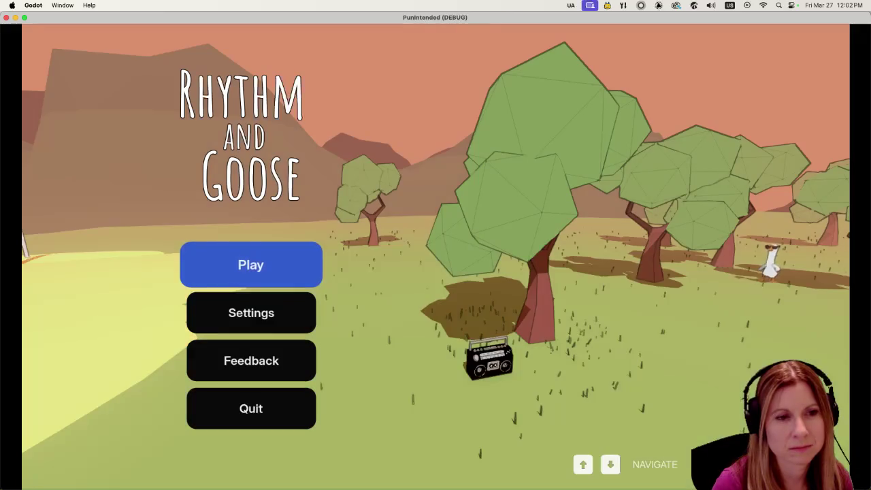
- Start the Goose Bumps album from the main menu and hit the opening beats
{"action": "key", "text": "Return"}
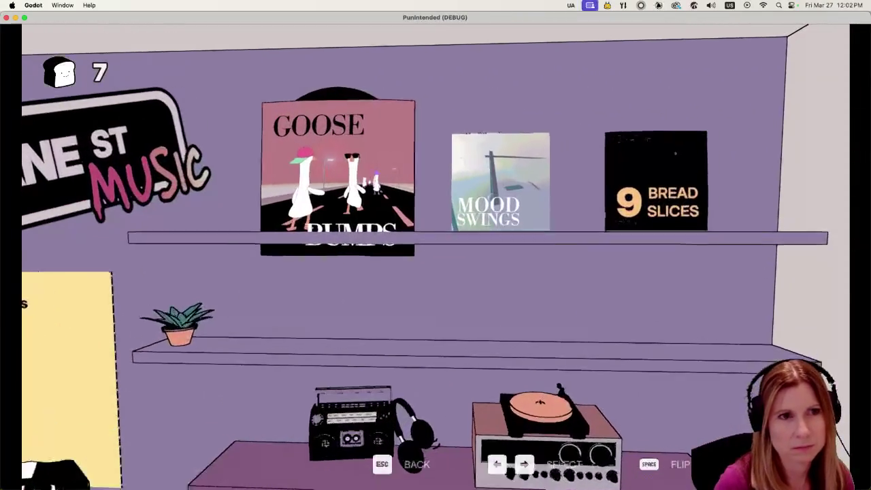
{"action": "key", "text": "Return"}
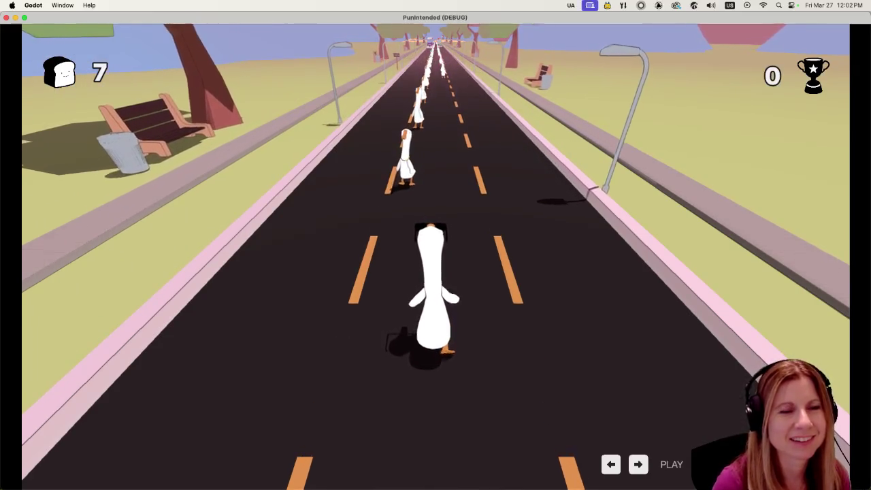
{"action": "key", "text": "space"}
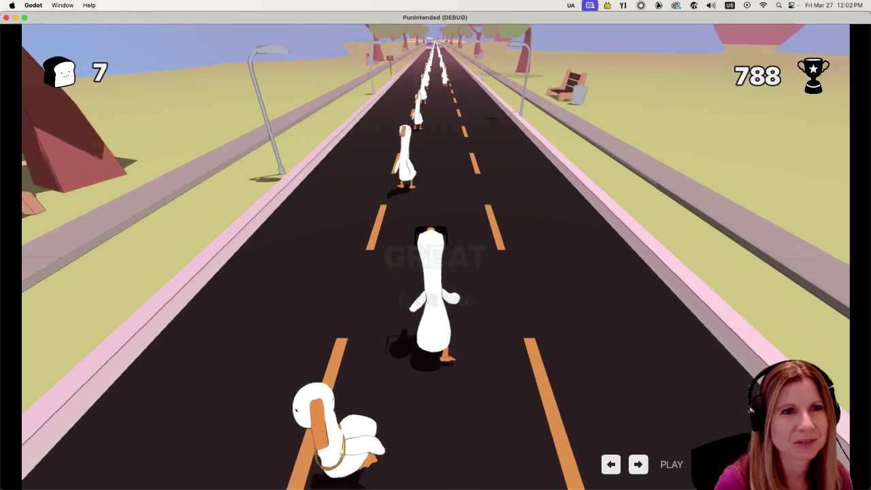
{"action": "key", "text": "space"}
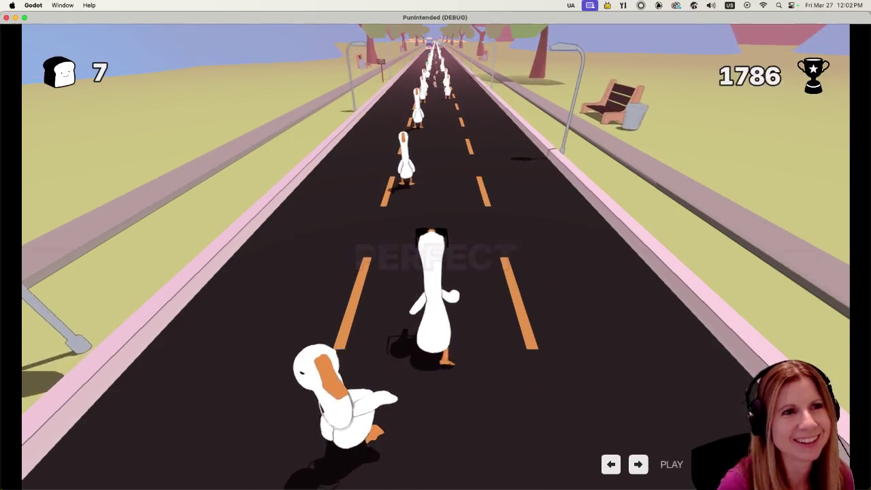
{"action": "key", "text": "space"}
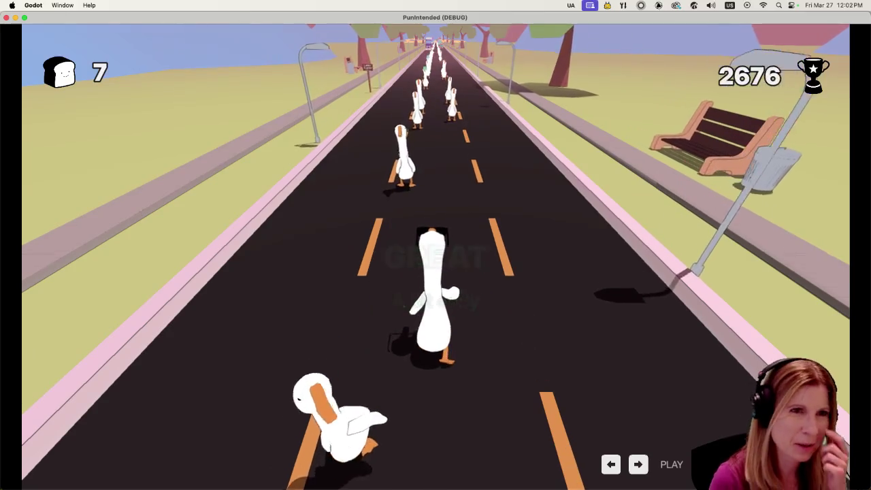
{"action": "key", "text": "space"}
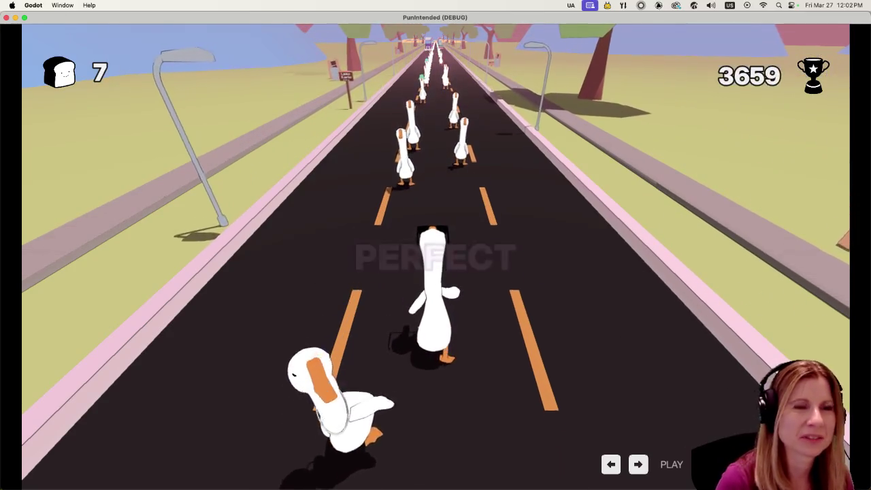
{"action": "key", "text": "space"}
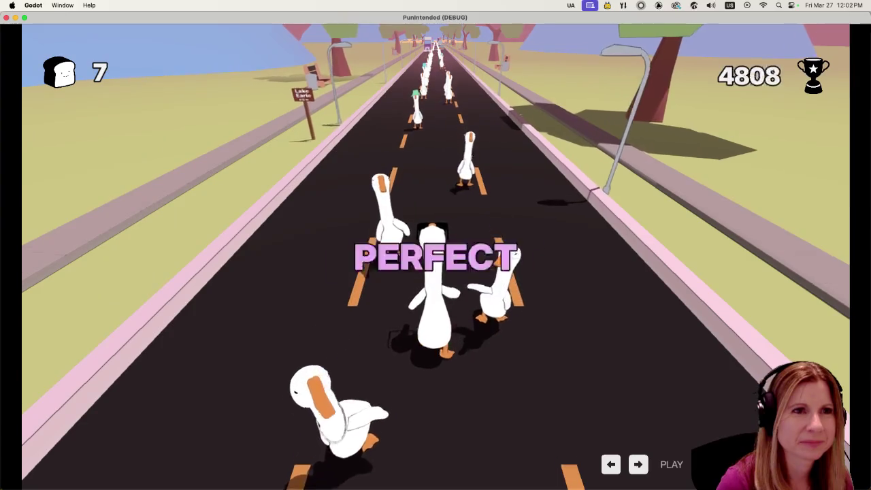
{"action": "key", "text": "space"}
{"action": "key", "text": "space"}
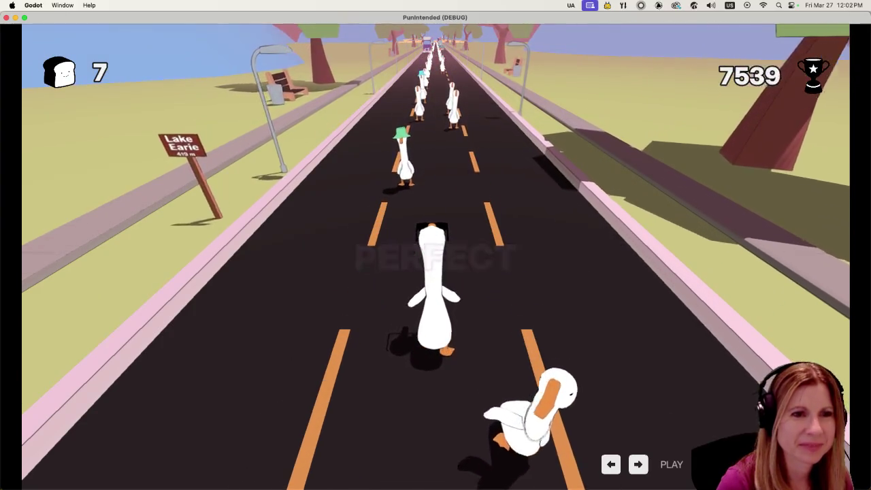
{"action": "key", "text": "space"}
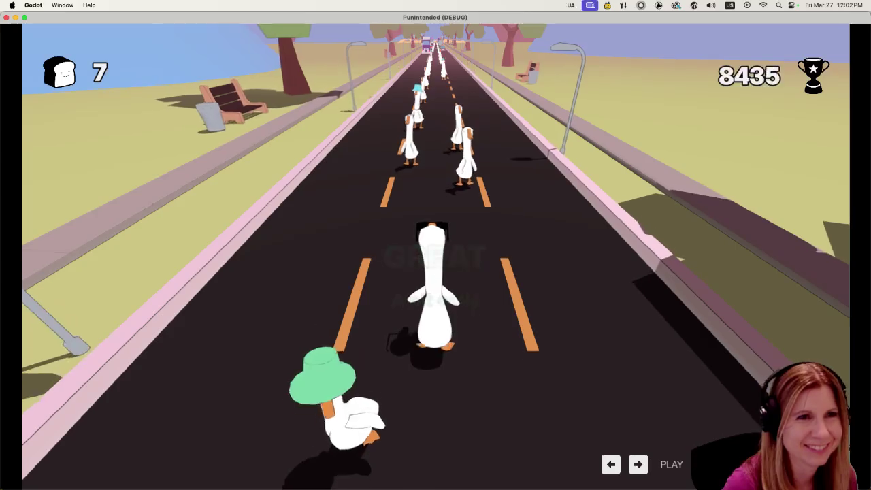
{"action": "key", "text": "space"}
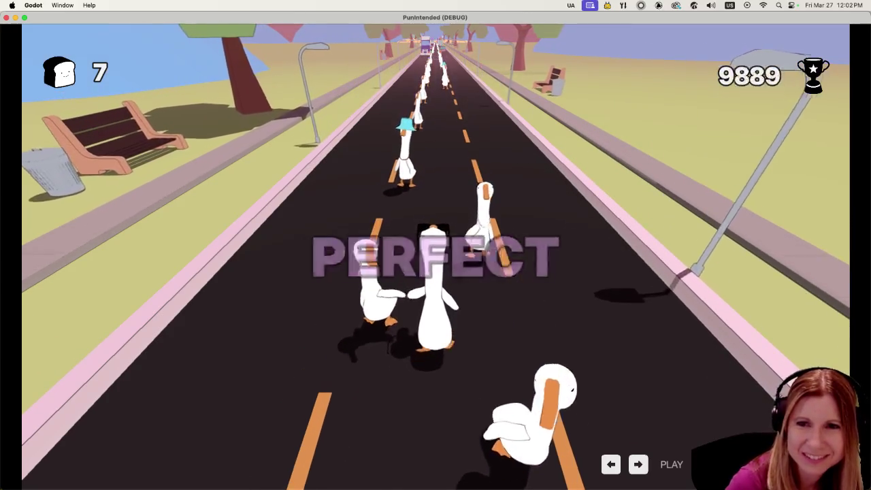
{"action": "key", "text": "space"}
{"action": "key", "text": "space"}
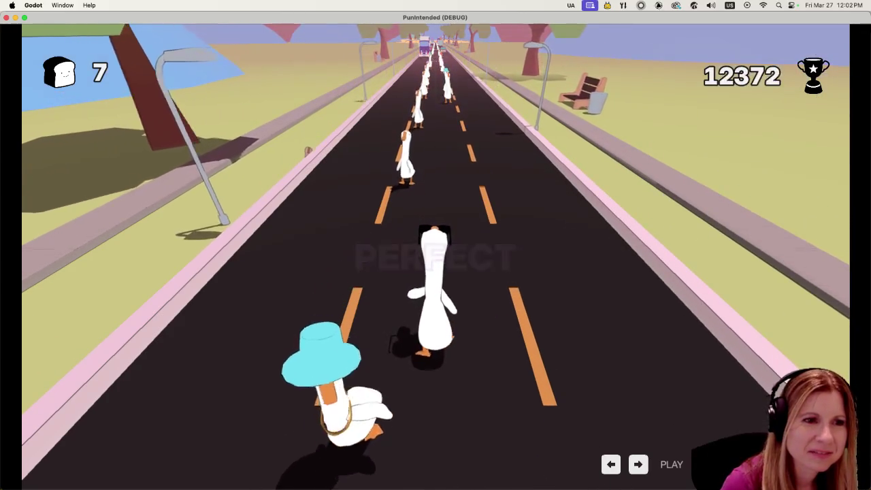
{"action": "key", "text": "space"}
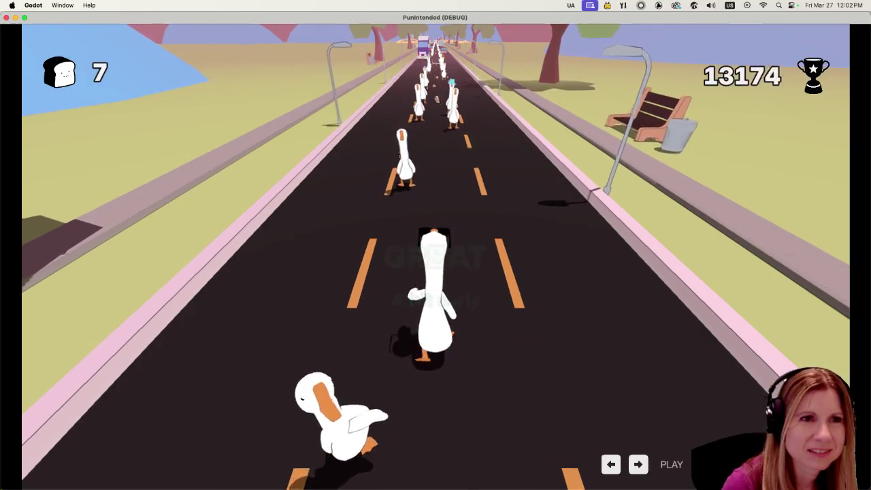
{"action": "key", "text": "space"}
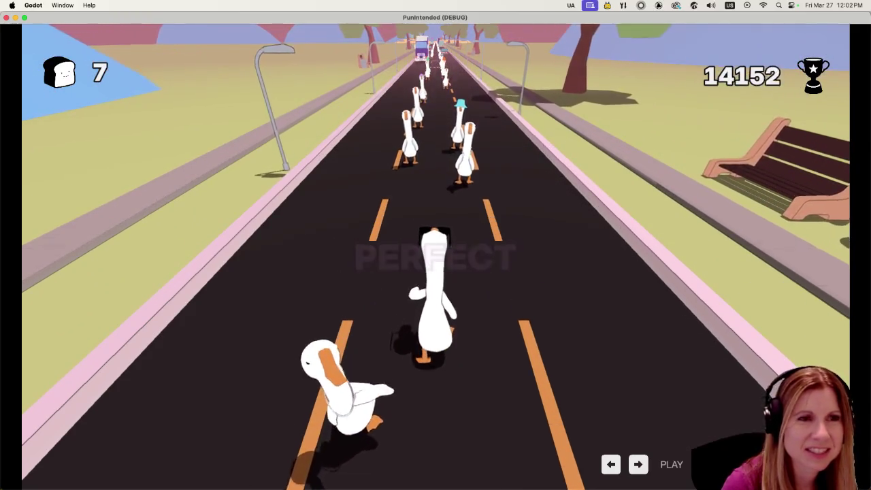
- Play the rest of the song, including the HOLD note, then quit the debug game
{"action": "key", "text": "space"}
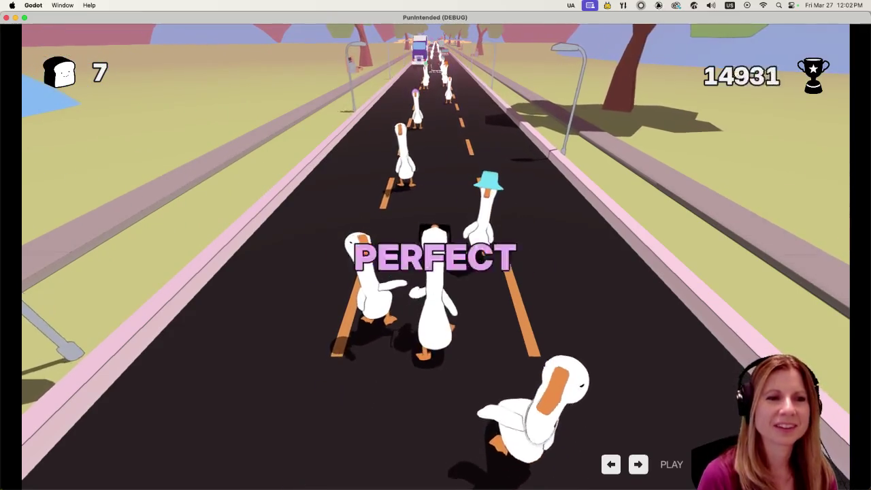
{"action": "key", "text": "space"}
{"action": "key", "text": "space"}
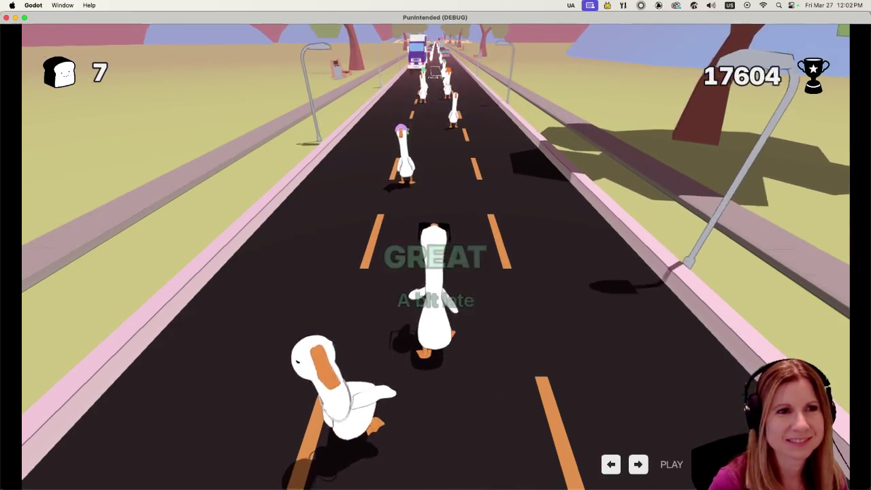
{"action": "key", "text": "space"}
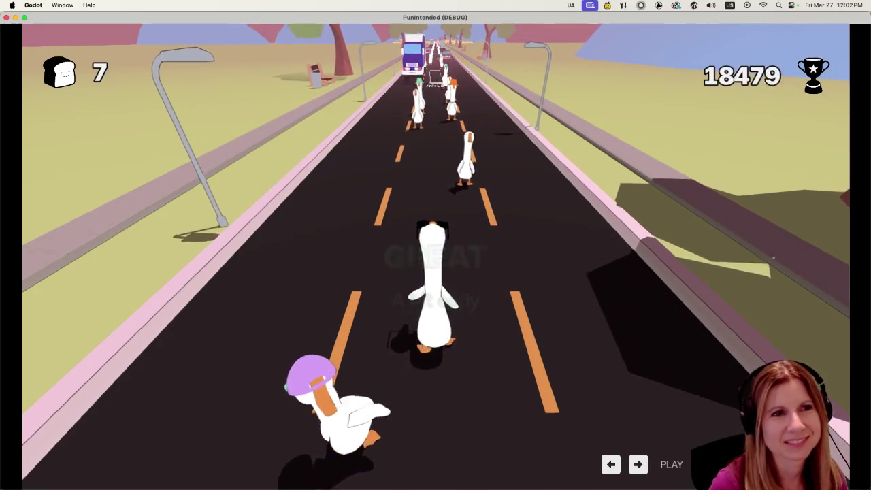
{"action": "key", "text": "space"}
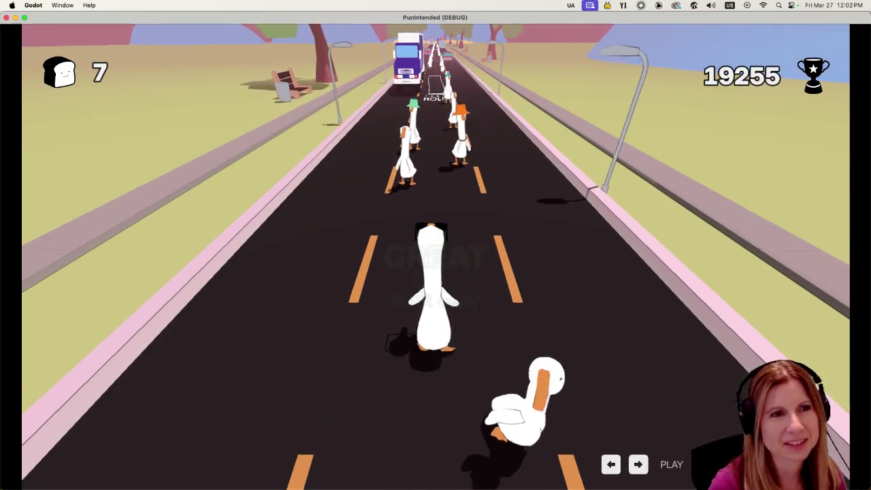
{"action": "key", "text": "space"}
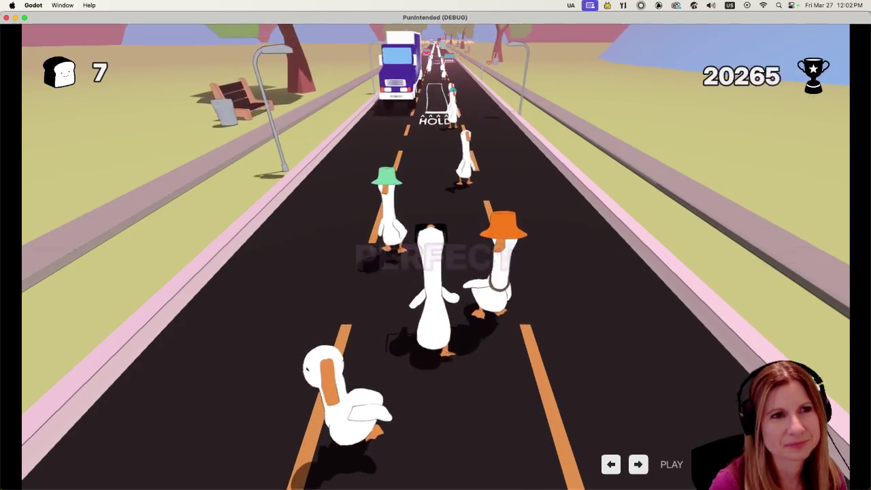
{"action": "key", "text": "space"}
{"action": "key", "text": "space"}
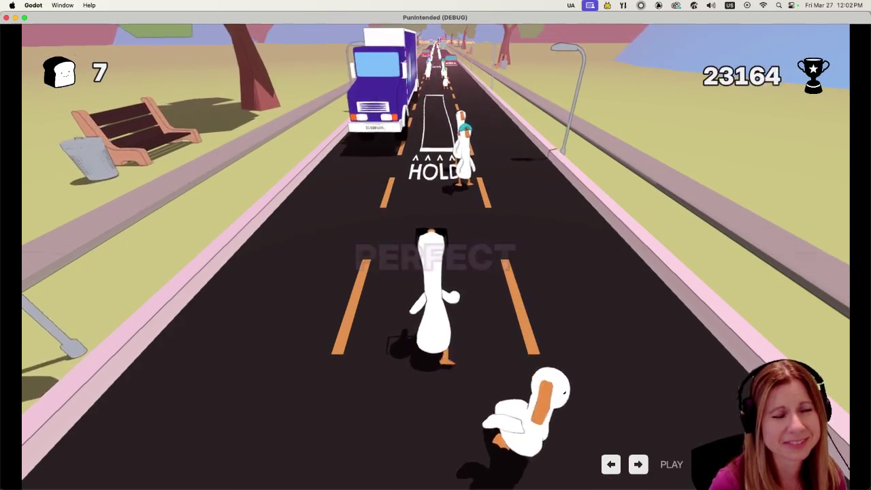
{"action": "key", "text": "space"}
{"action": "key", "text": "space"}
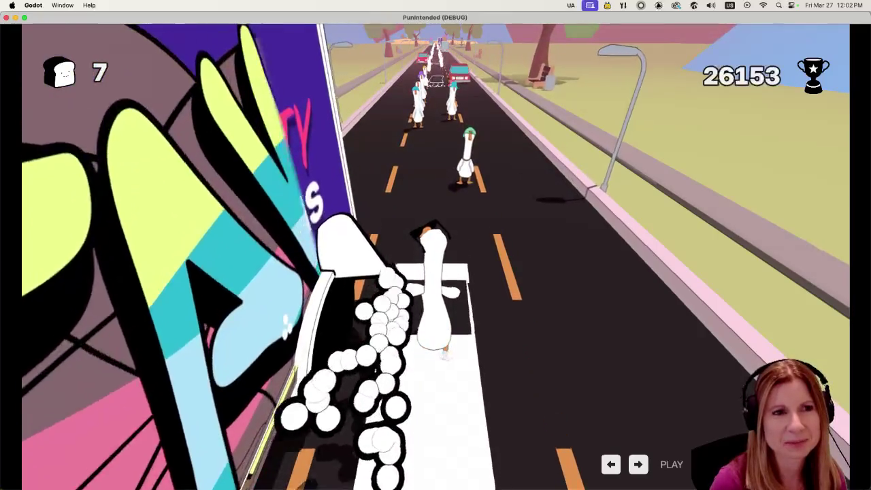
{"action": "key", "text": "space"}
{"action": "key", "text": "space"}
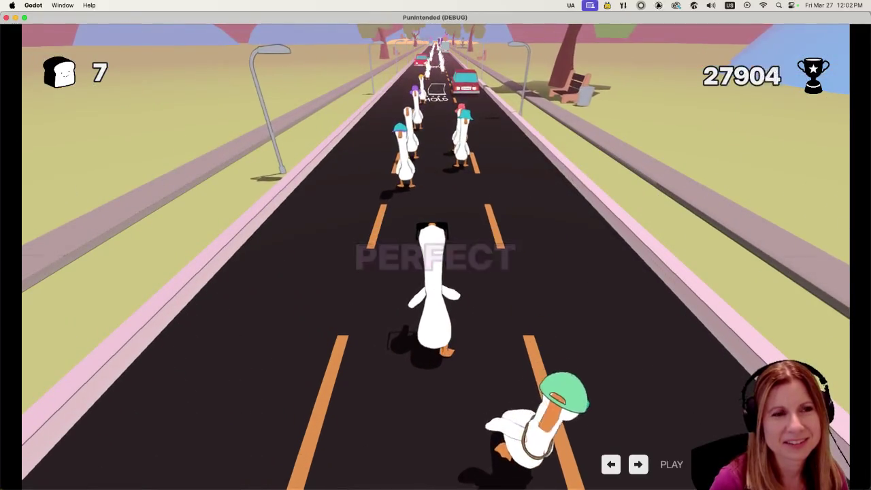
{"action": "key", "text": "space"}
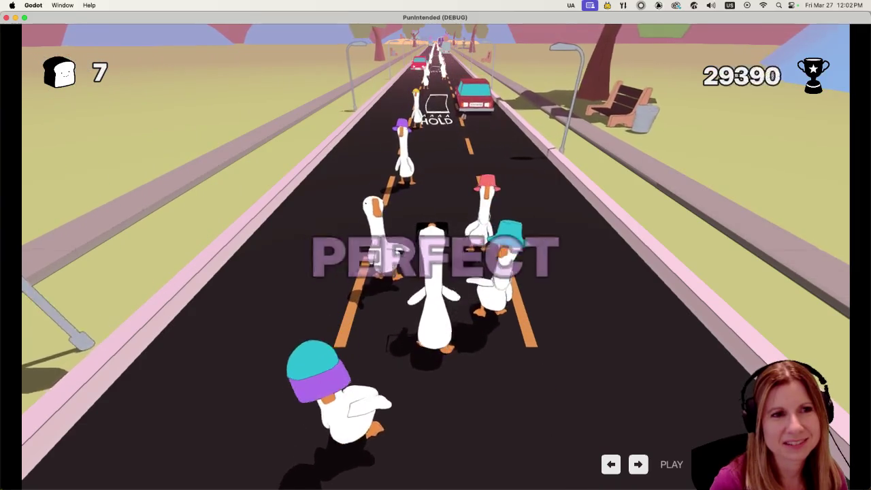
{"action": "key", "text": "space"}
{"action": "key", "text": "space"}
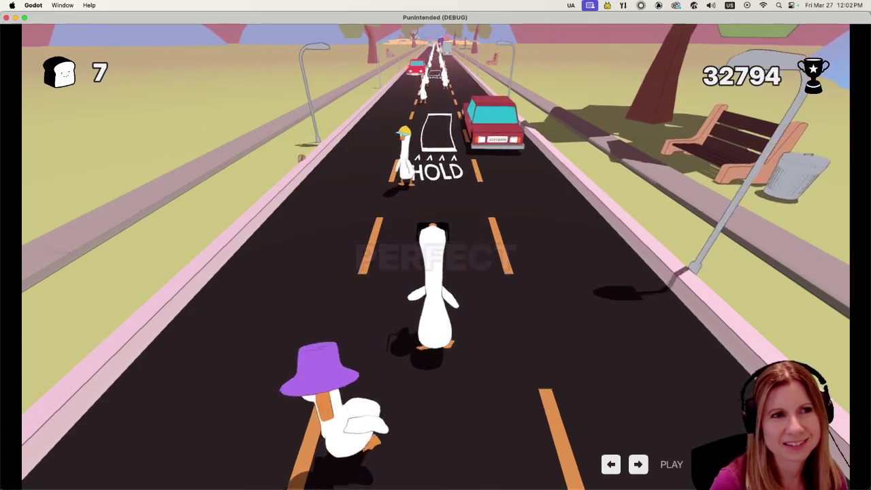
{"action": "key", "text": "space"}
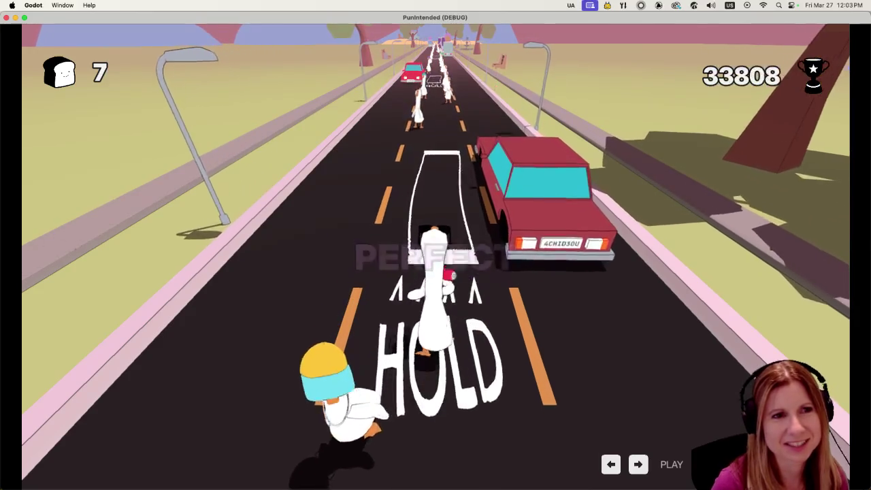
{"action": "key", "text": "space"}
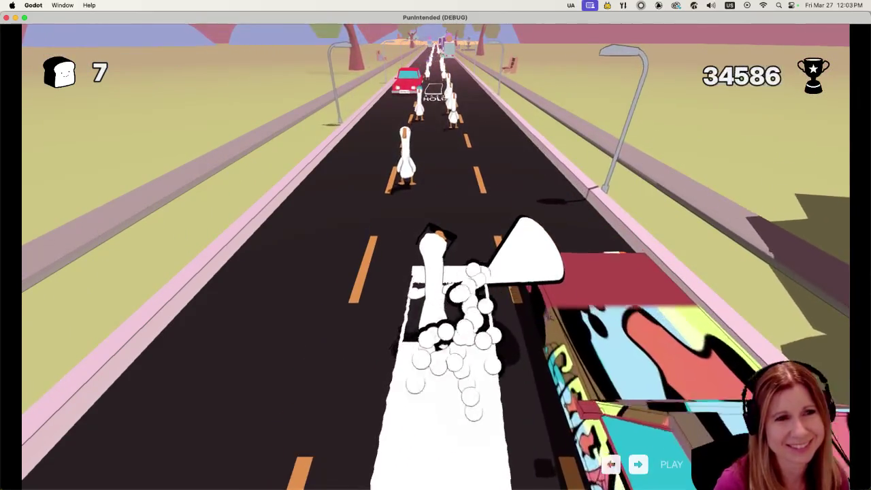
{"action": "key", "text": "space"}
{"action": "key", "text": "space"}
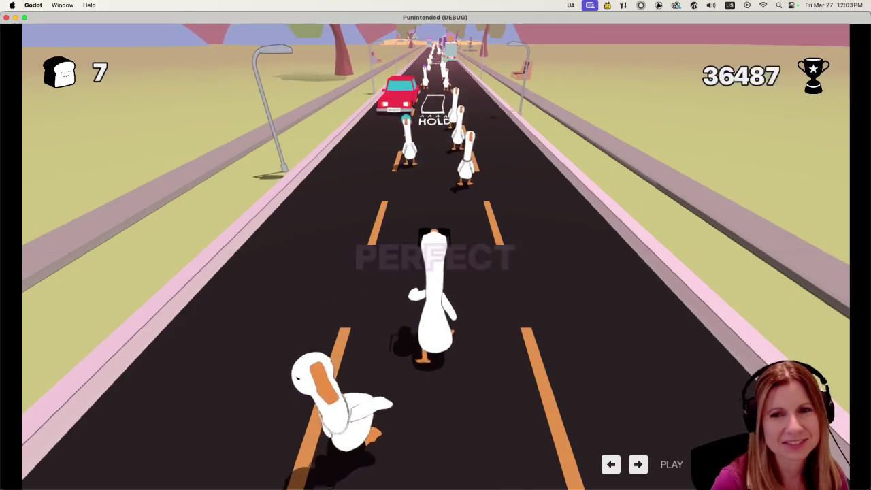
{"action": "key", "text": "space"}
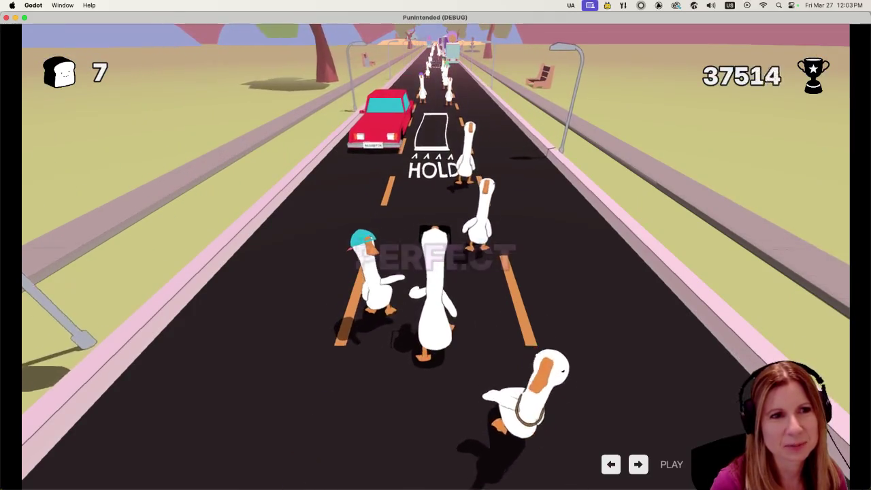
{"action": "key", "text": "space"}
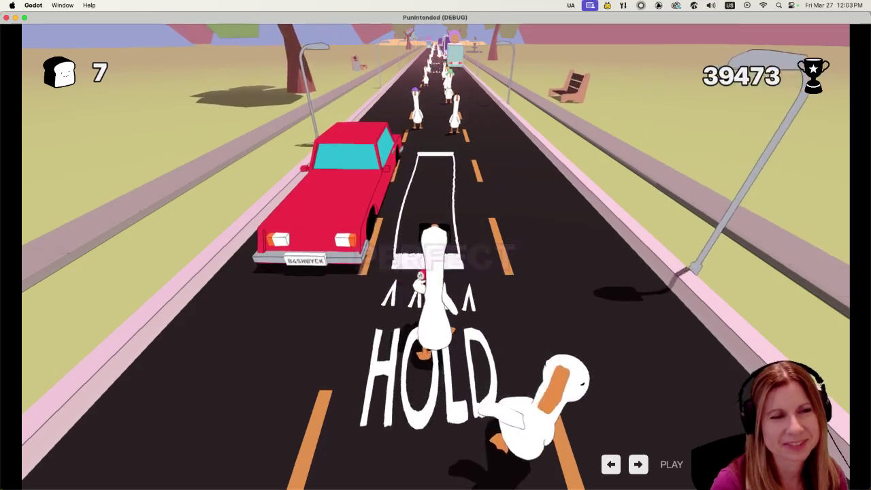
{"action": "key", "text": "space"}
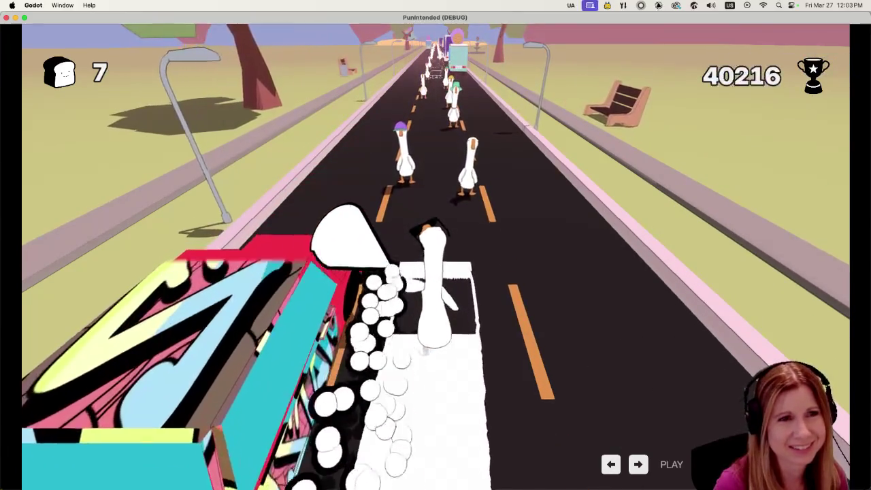
{"action": "key", "text": "space"}
{"action": "key", "text": "space"}
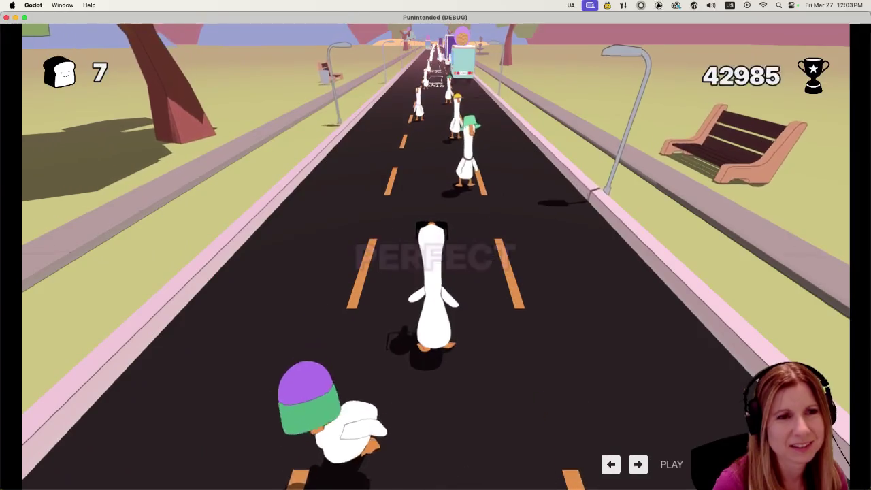
{"action": "key", "text": "space"}
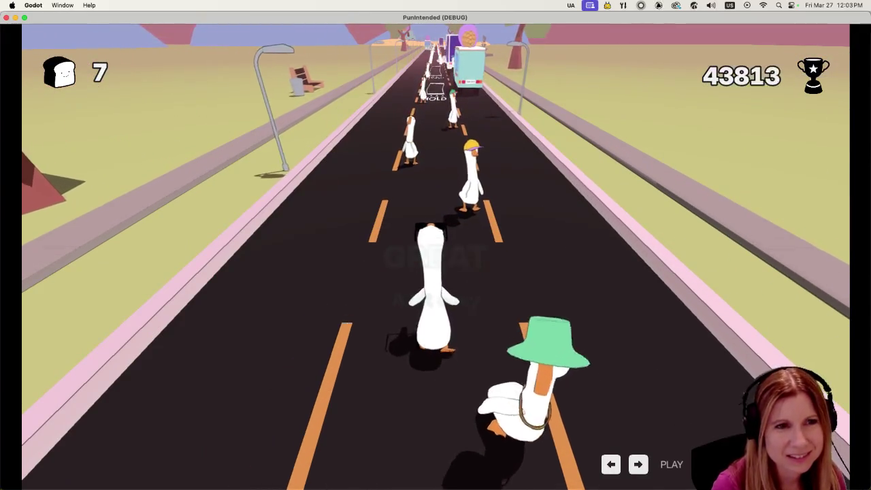
{"action": "key", "text": "super+q"}
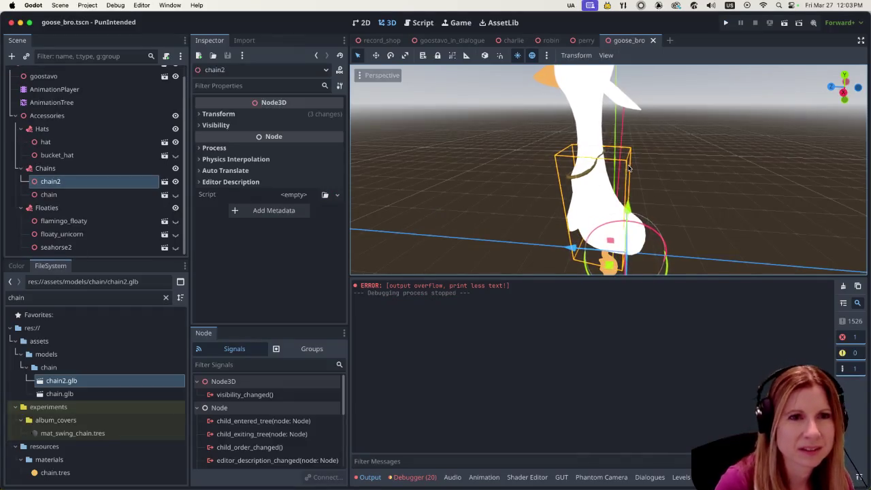
- Select the old chain node and inspect the gold chain around the goose's neck from several angles
{"action": "mouse_move", "coordinate": [611, 175]}
{"action": "middle_mouse_down"}
{"action": "mouse_move", "coordinate": [551, 194]}
{"action": "mouse_move", "coordinate": [640, 195]}
{"action": "middle_mouse_up"}
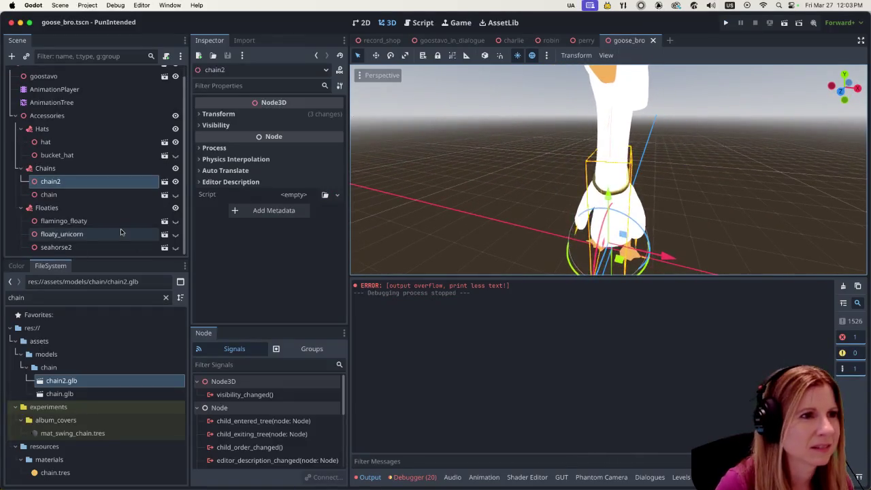
{"action": "left_click", "coordinate": [85, 196]}
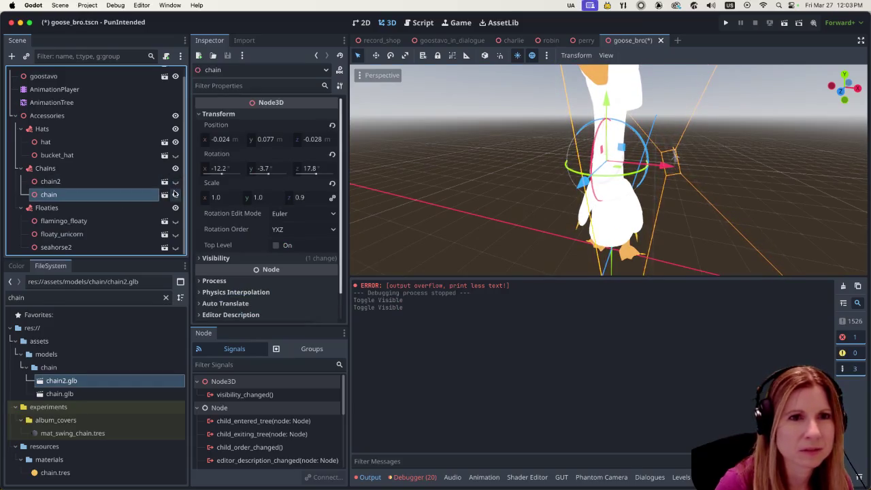
{"action": "mouse_move", "coordinate": [688, 203]}
{"action": "middle_mouse_down"}
{"action": "mouse_move", "coordinate": [620, 217]}
{"action": "mouse_move", "coordinate": [610, 202]}
{"action": "mouse_move", "coordinate": [709, 202]}
{"action": "mouse_move", "coordinate": [702, 169]}
{"action": "middle_mouse_up"}
{"action": "scroll", "coordinate": [572, 212], "scroll_direction": "up", "scroll_amount": 3}
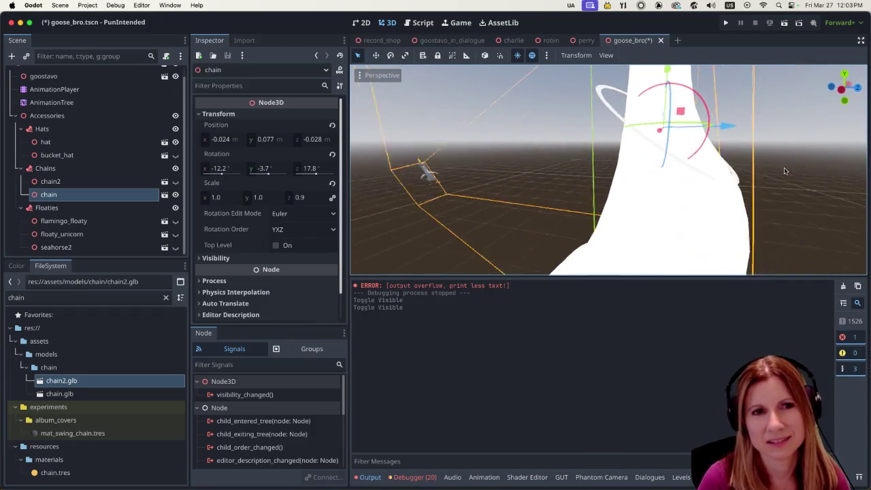
{"action": "mouse_move", "coordinate": [784, 170]}
{"action": "middle_mouse_down"}
{"action": "mouse_move", "coordinate": [794, 179]}
{"action": "mouse_move", "coordinate": [738, 191]}
{"action": "middle_mouse_up"}
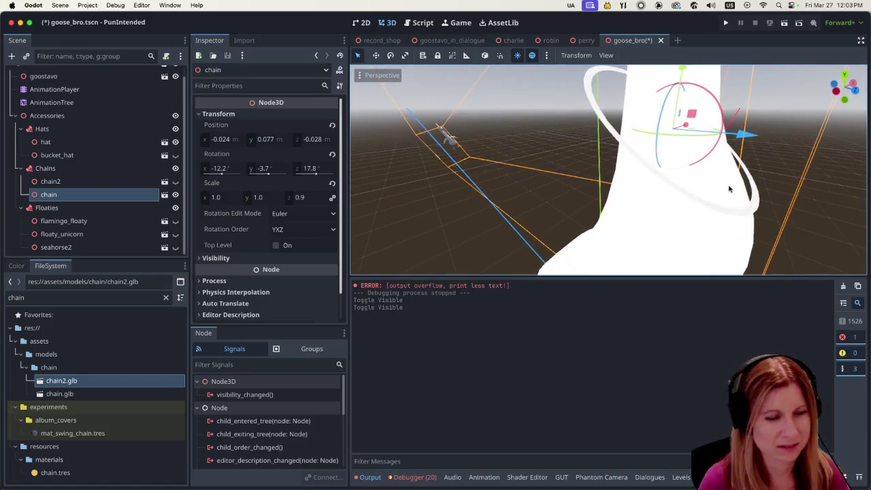
{"action": "middle_click_drag", "start_coordinate": [720, 221], "coordinate": [717, 223]}
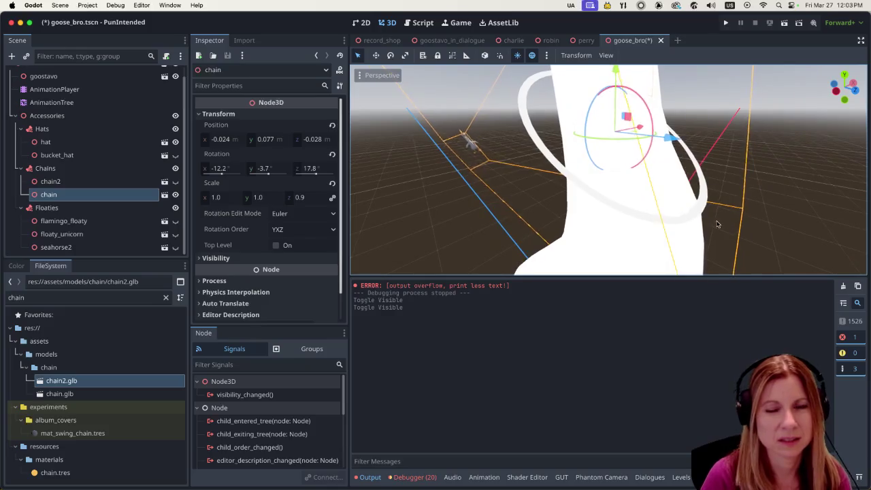
{"action": "middle_click_drag", "start_coordinate": [618, 240], "coordinate": [630, 247]}
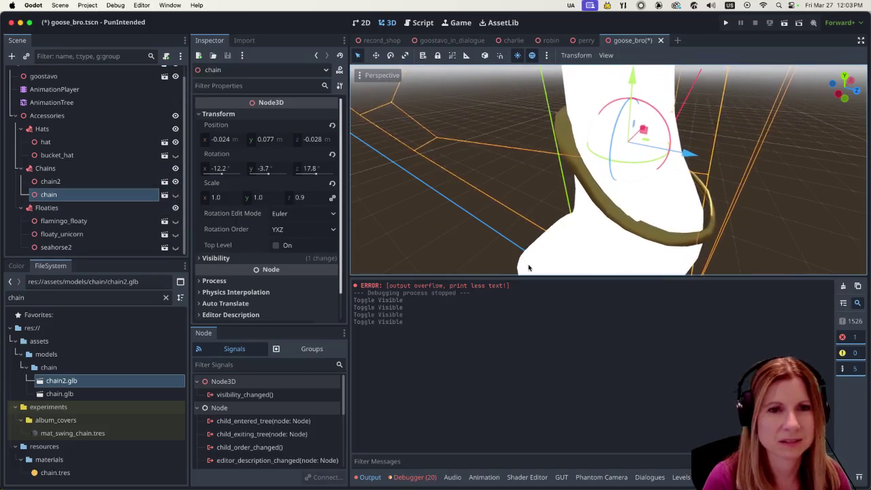
{"action": "mouse_move", "coordinate": [723, 238]}
{"action": "middle_mouse_down"}
{"action": "mouse_move", "coordinate": [568, 198]}
{"action": "mouse_move", "coordinate": [468, 210]}
{"action": "middle_mouse_up"}
{"action": "scroll", "coordinate": [481, 197], "scroll_direction": "down", "scroll_amount": 4}
{"action": "middle_click_drag", "start_coordinate": [526, 179], "coordinate": [652, 185]}
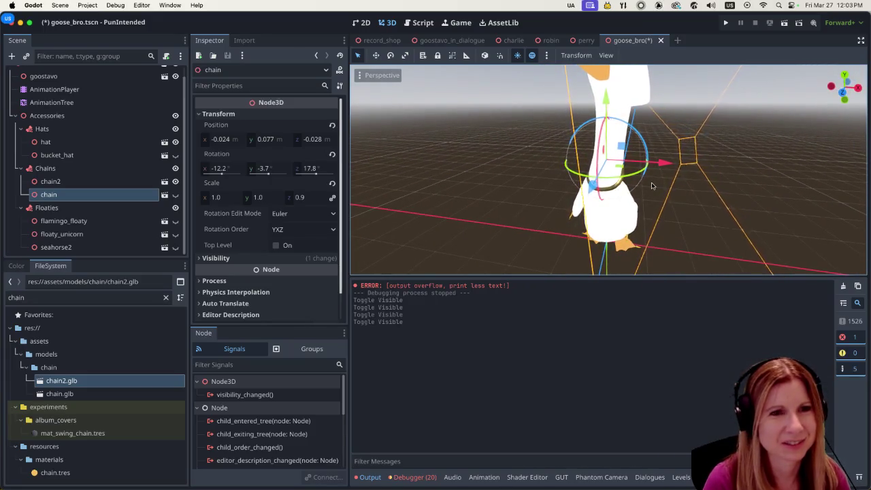
{"action": "scroll", "coordinate": [651, 185], "scroll_direction": "down", "scroll_amount": 3}
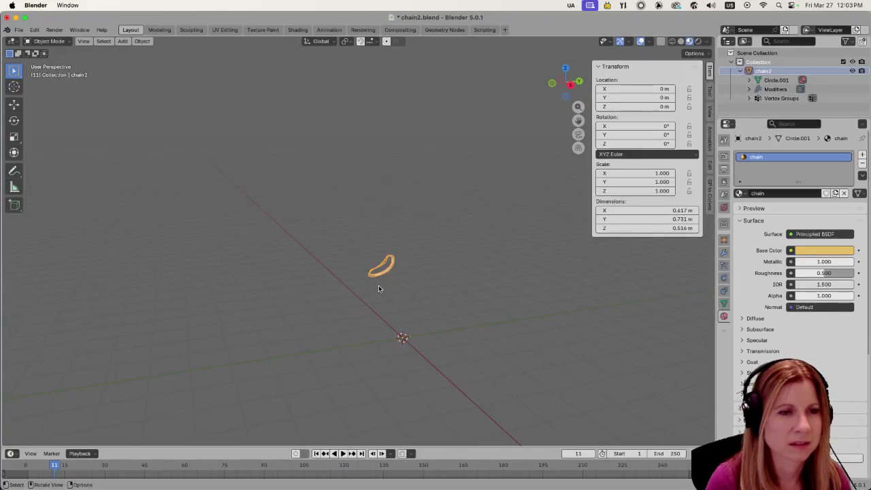
- Export chain2 as glTF 2.0 binary chain2.glb into the parent chain models folder
{"action": "left_click", "coordinate": [19, 31]}
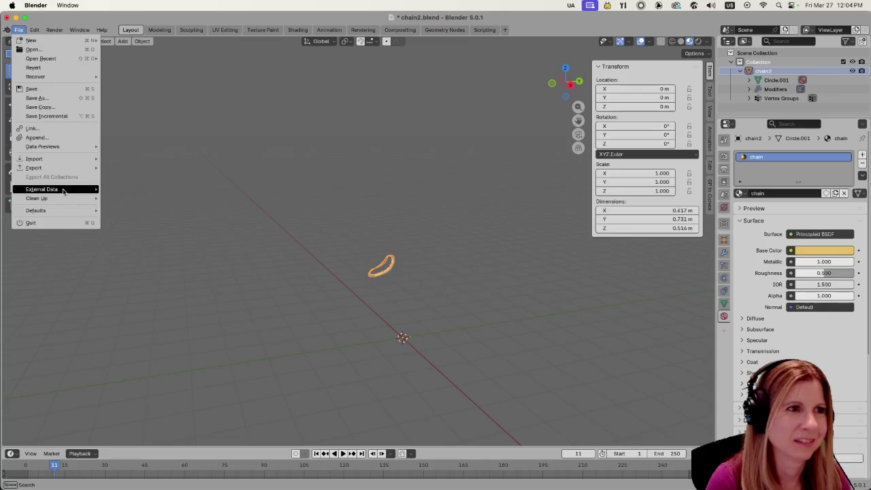
{"action": "mouse_move", "coordinate": [41, 167]}
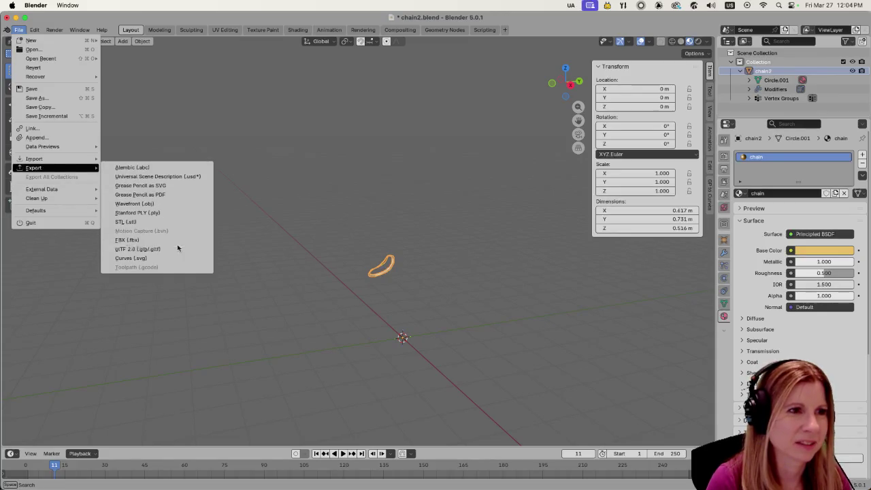
{"action": "left_click", "coordinate": [181, 251]}
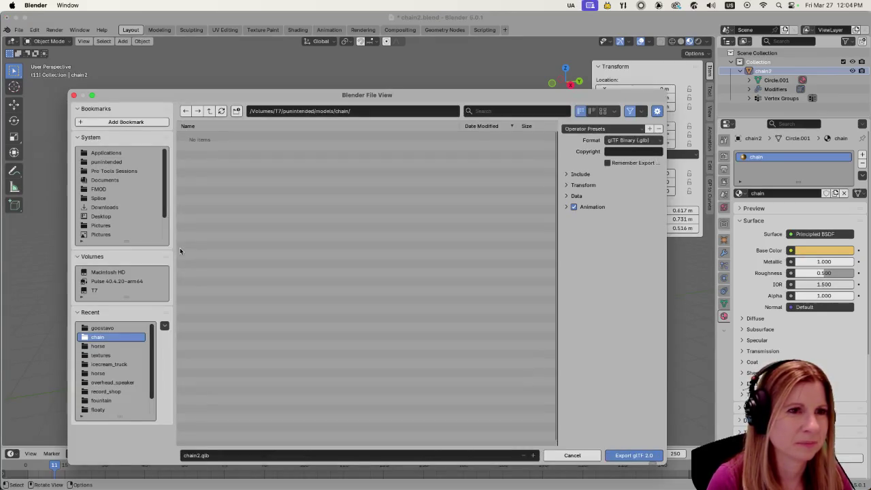
{"action": "left_click", "coordinate": [210, 111]}
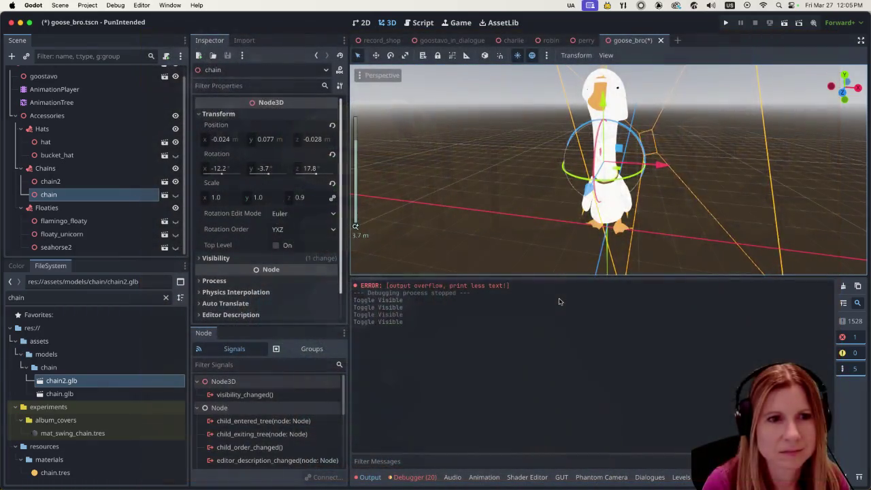
- Hide the bottom output panel, save the goose_bro scene, and briefly check Blender
{"action": "key", "text": "super+j"}
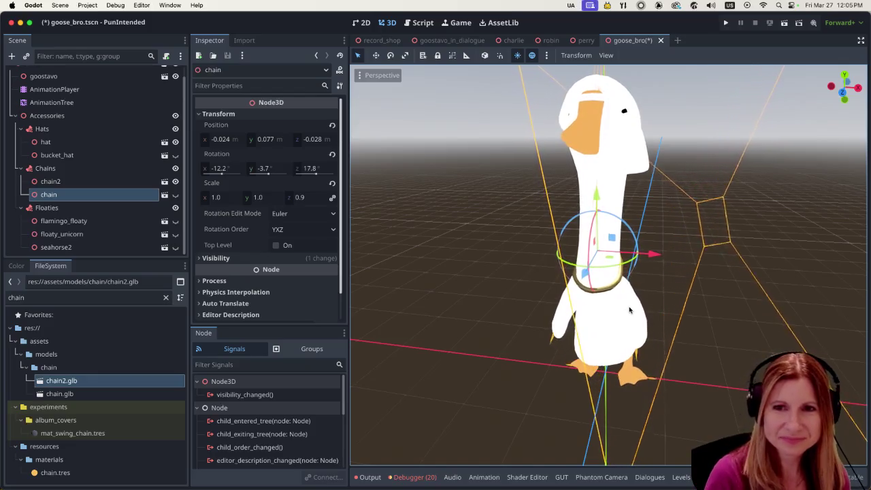
{"action": "mouse_move", "coordinate": [657, 311]}
{"action": "middle_mouse_down"}
{"action": "mouse_move", "coordinate": [691, 324]}
{"action": "mouse_move", "coordinate": [722, 310]}
{"action": "mouse_move", "coordinate": [657, 305]}
{"action": "middle_mouse_up"}
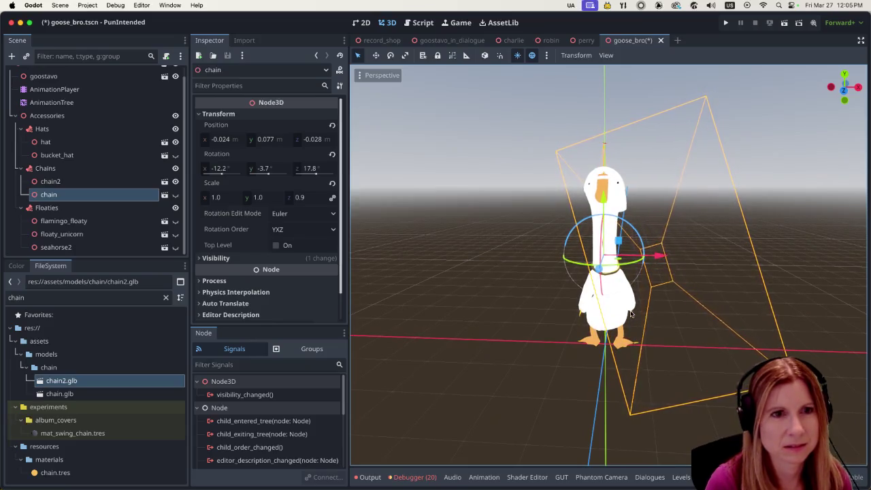
{"action": "key", "text": "super+s"}
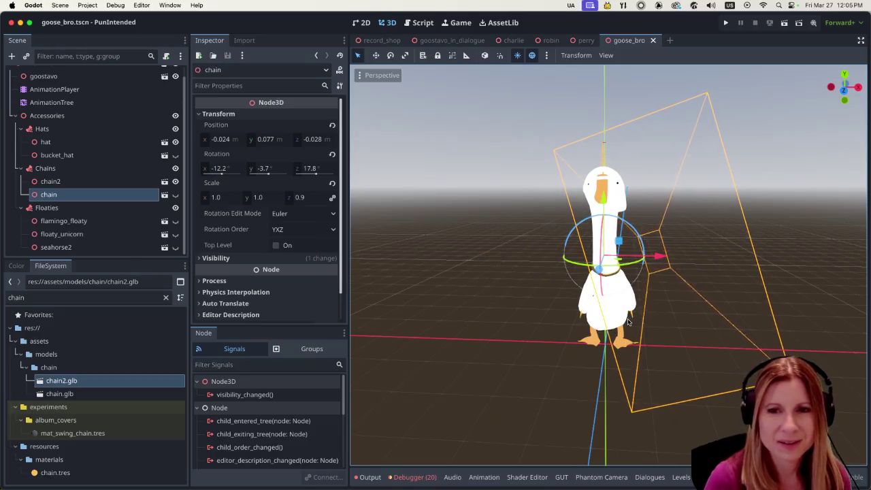
{"action": "key", "text": "super+Tab"}
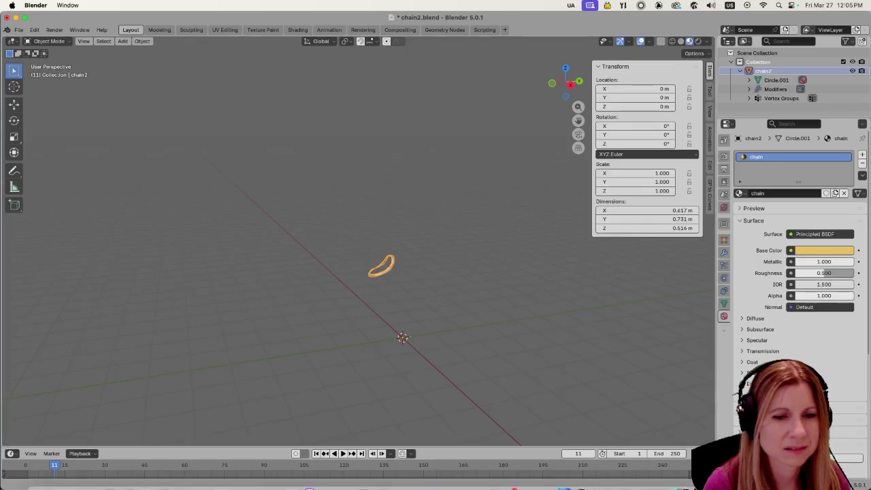
{"action": "key", "text": "super+Tab"}
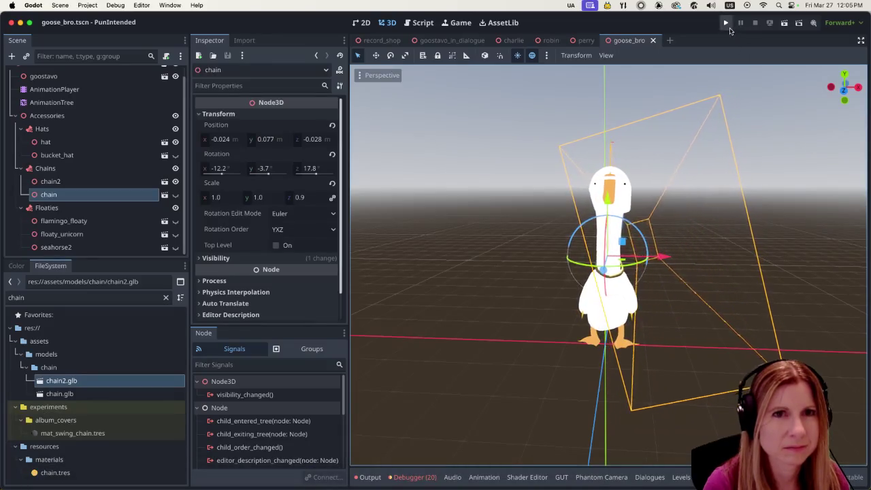
- Run the game to its Rhythm and Goose title menu, then stop it
{"action": "key", "text": "super+b"}
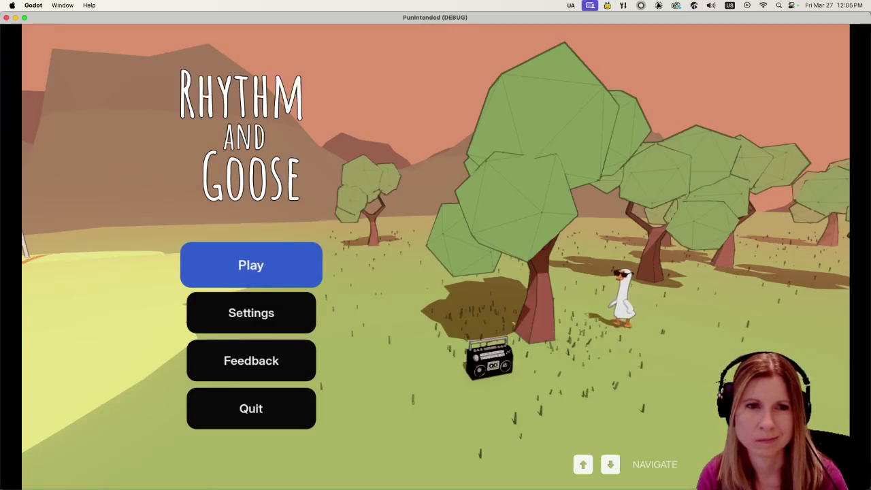
{"action": "key", "text": "super+q"}
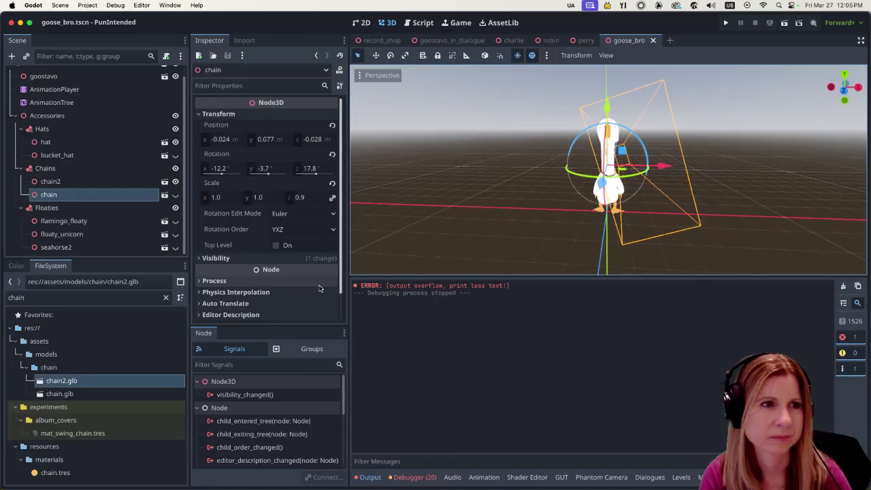
- Make the chain node visible again and zoom in and out on the goose's neck
{"action": "left_click", "coordinate": [175, 195]}
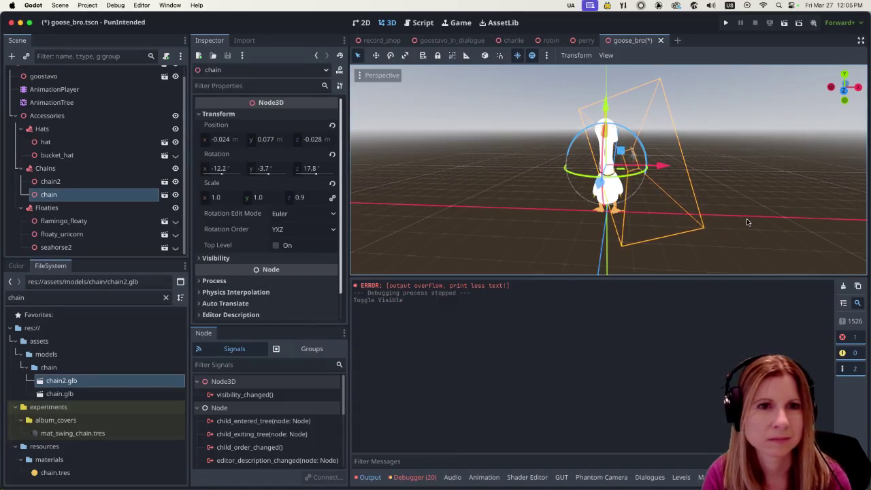
{"action": "scroll", "coordinate": [646, 184], "scroll_direction": "up", "scroll_amount": 3}
{"action": "scroll", "coordinate": [664, 191], "scroll_direction": "up", "scroll_amount": 2}
{"action": "scroll", "coordinate": [680, 197], "scroll_direction": "up", "scroll_amount": 2}
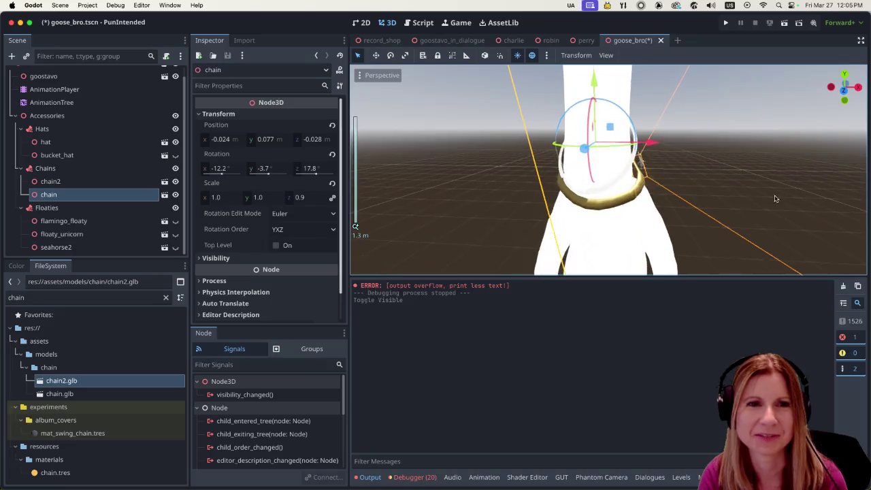
{"action": "scroll", "coordinate": [701, 207], "scroll_direction": "up", "scroll_amount": 2}
{"action": "scroll", "coordinate": [708, 211], "scroll_direction": "down", "scroll_amount": 3}
{"action": "scroll", "coordinate": [742, 197], "scroll_direction": "down", "scroll_amount": 3}
{"action": "scroll", "coordinate": [769, 190], "scroll_direction": "down", "scroll_amount": 4}
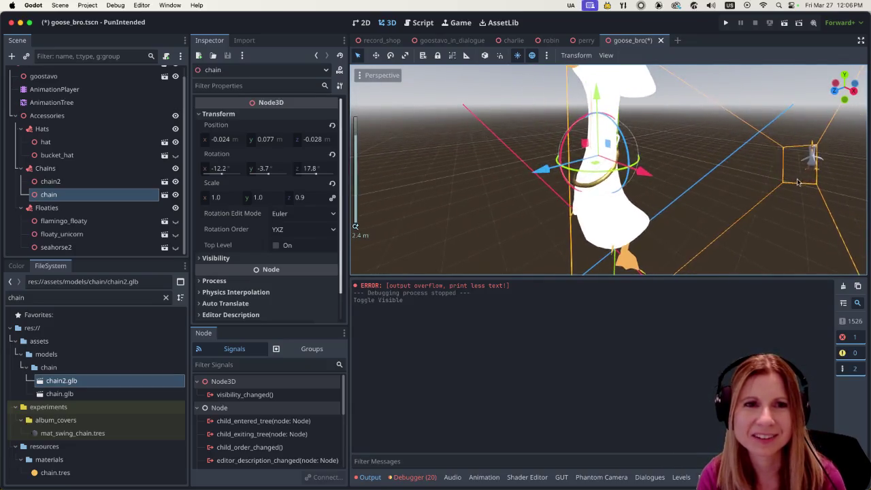
{"action": "scroll", "coordinate": [793, 184], "scroll_direction": "down", "scroll_amount": 4}
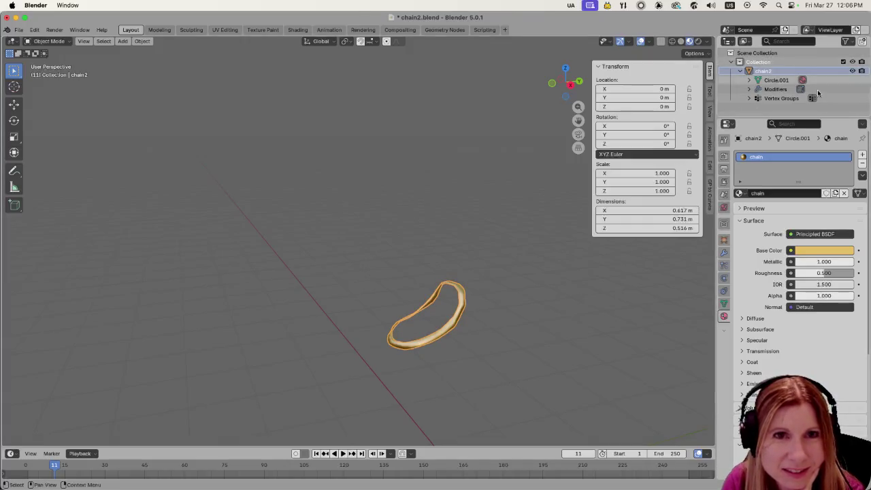
- Save chain2.blend and orbit around the chain model in Blender
{"action": "scroll", "coordinate": [536, 293], "scroll_direction": "down", "scroll_amount": 4}
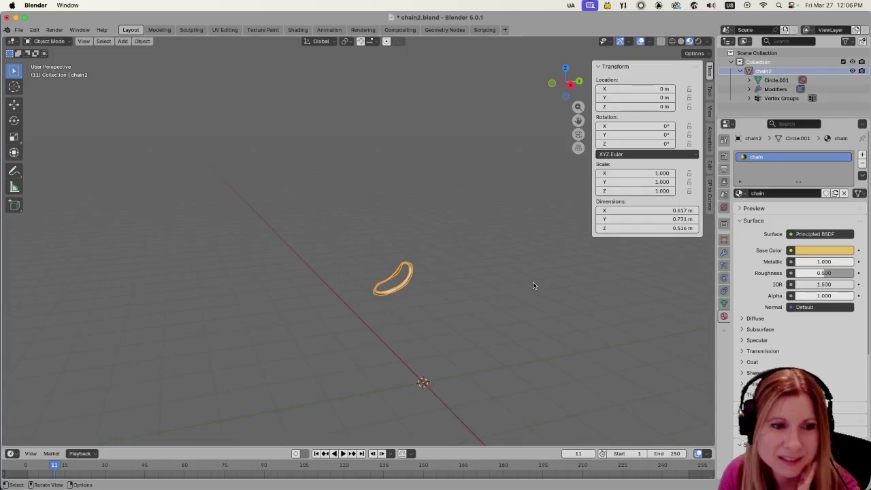
{"action": "key", "text": "ctrl+s"}
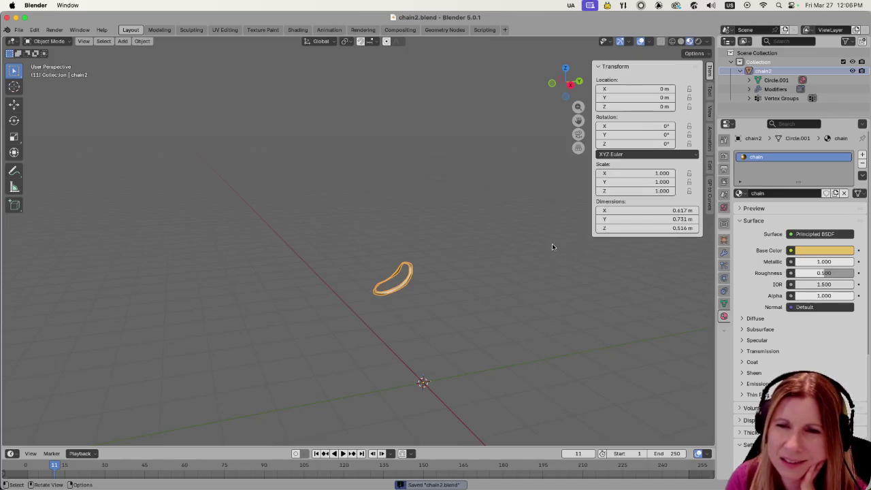
{"action": "scroll", "coordinate": [465, 295], "scroll_direction": "down", "scroll_amount": 5}
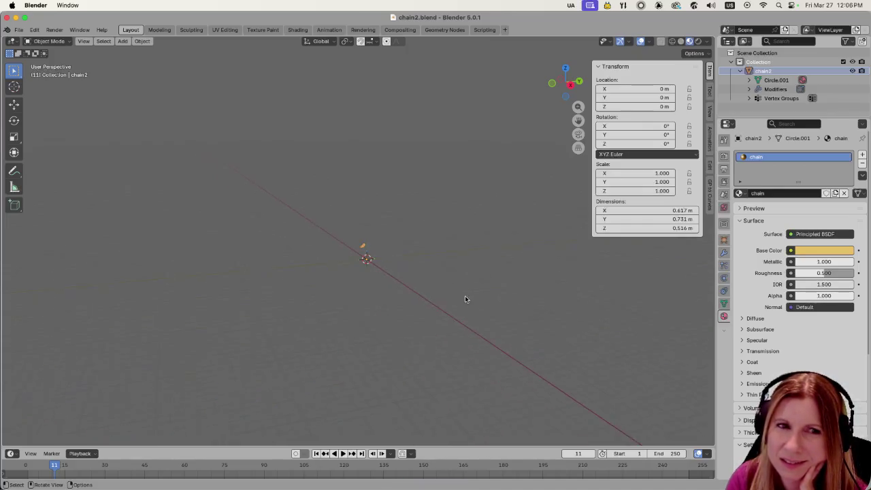
{"action": "middle_click_drag", "start_coordinate": [471, 290], "coordinate": [535, 257]}
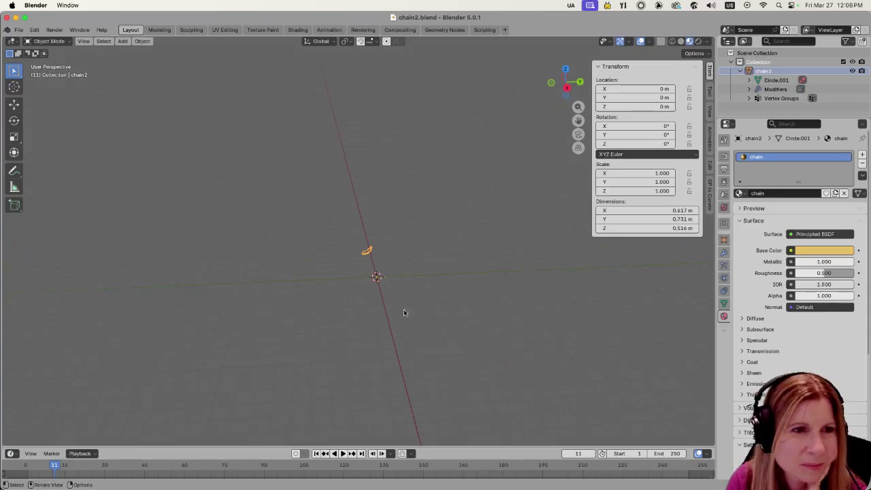
{"action": "scroll", "coordinate": [396, 309], "scroll_direction": "up", "scroll_amount": 5}
{"action": "scroll", "coordinate": [525, 320], "scroll_direction": "down", "scroll_amount": 1}
{"action": "scroll", "coordinate": [523, 302], "scroll_direction": "down", "scroll_amount": 2}
{"action": "scroll", "coordinate": [524, 309], "scroll_direction": "down", "scroll_amount": 1}
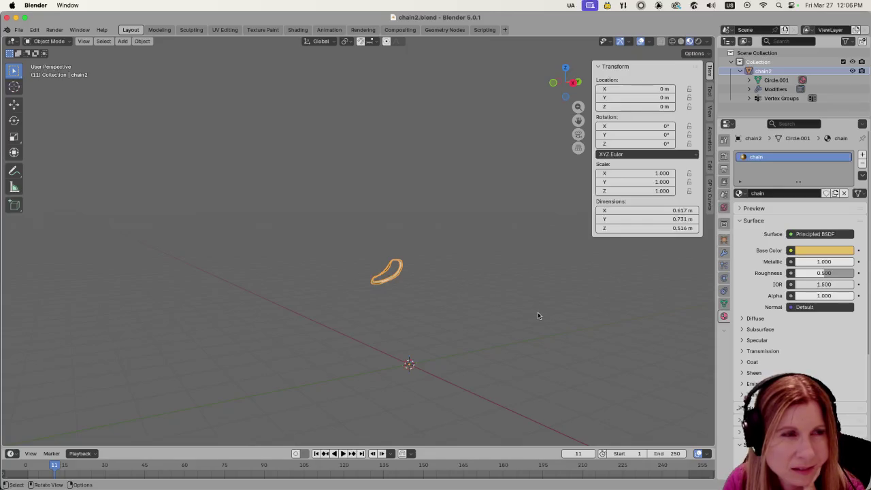
- Open glTF 2.0 export, confirm chain2.glb already exists there, then cancel and return to Godot
{"action": "left_click", "coordinate": [17, 31]}
{"action": "mouse_move", "coordinate": [42, 189]}
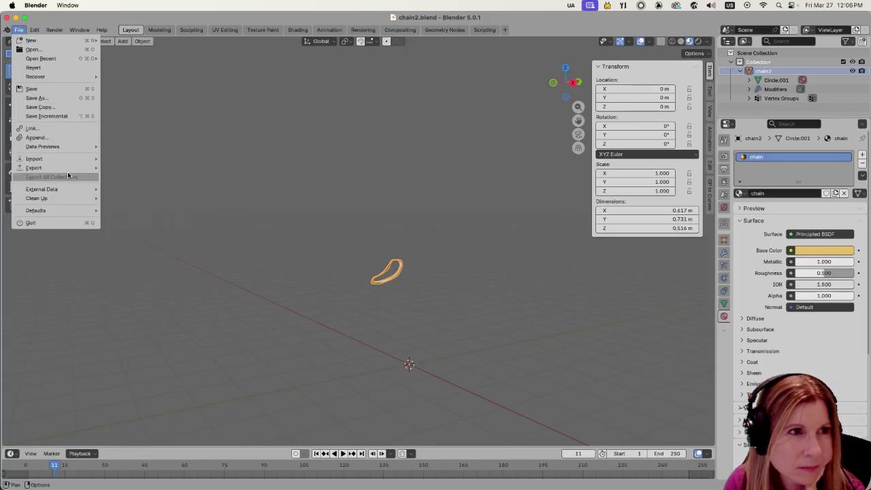
{"action": "mouse_move", "coordinate": [34, 167]}
{"action": "left_click", "coordinate": [156, 250]}
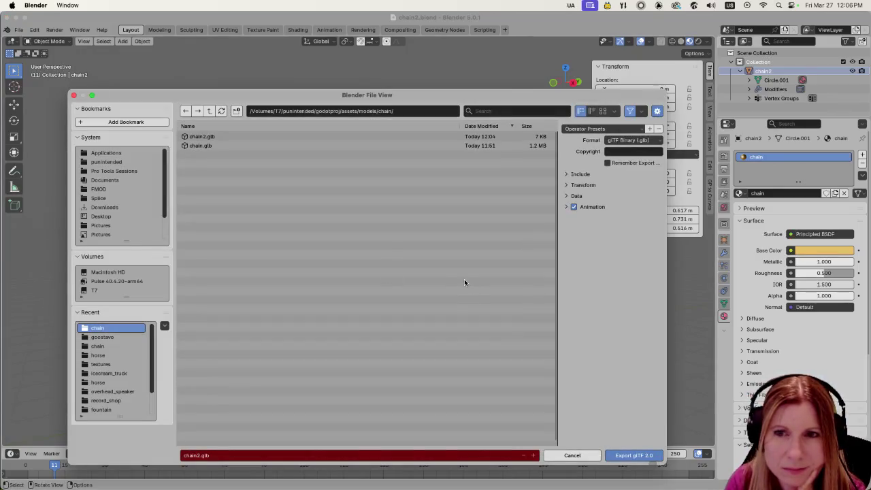
{"action": "left_click", "coordinate": [571, 456]}
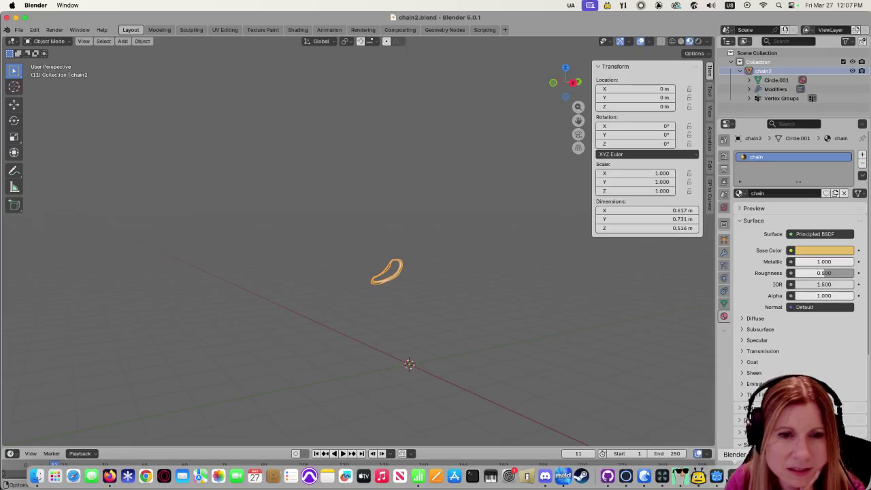
{"action": "left_click", "coordinate": [716, 477]}
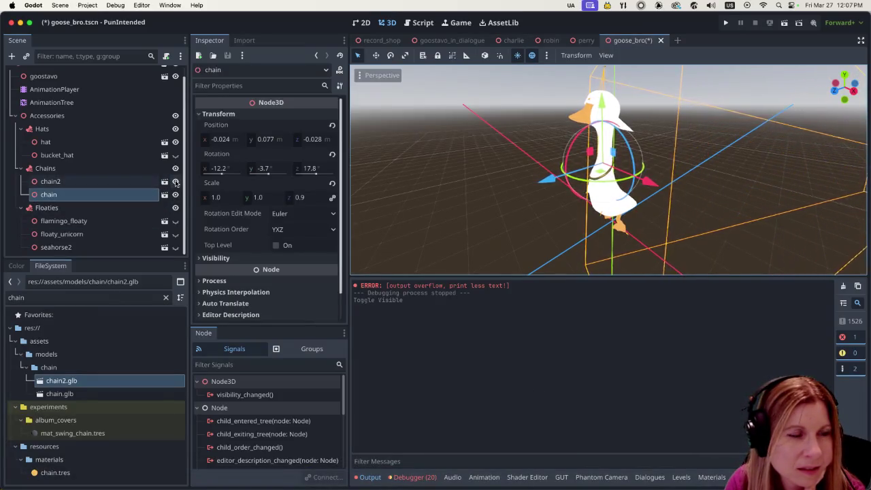
- Hide and re-show the old chain node while orbiting around the goose to compare
{"action": "left_click", "coordinate": [175, 195]}
{"action": "scroll", "coordinate": [558, 204], "scroll_direction": "down", "scroll_amount": 3}
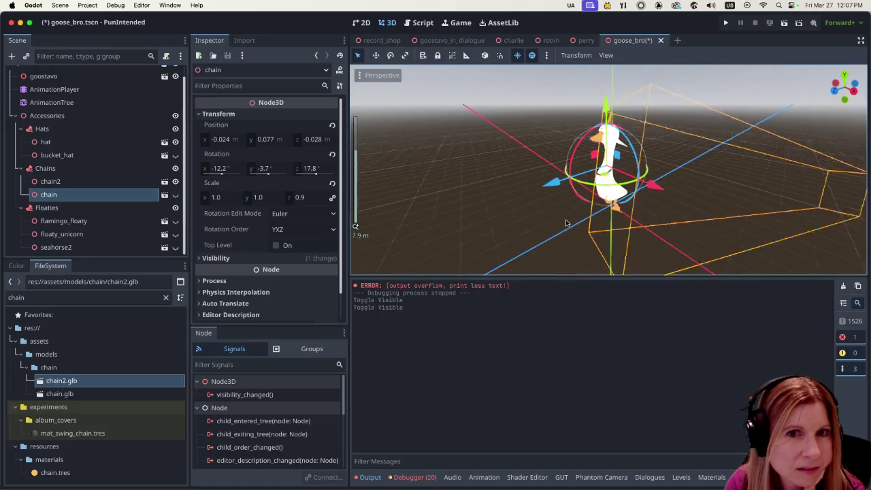
{"action": "middle_click_drag", "start_coordinate": [562, 195], "coordinate": [627, 217]}
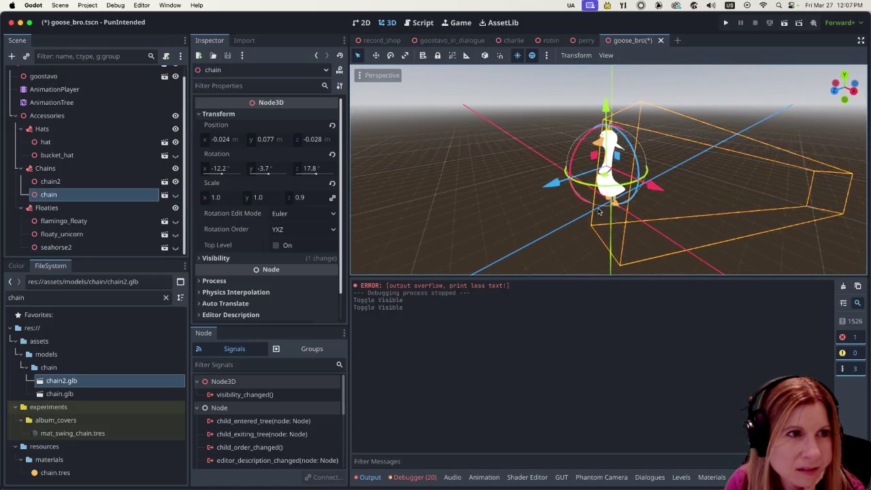
{"action": "scroll", "coordinate": [653, 204], "scroll_direction": "up", "scroll_amount": 4}
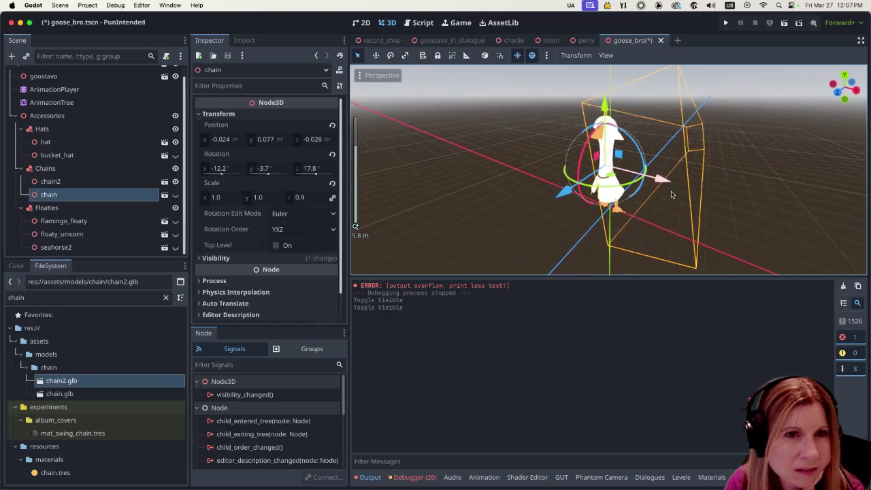
{"action": "scroll", "coordinate": [669, 196], "scroll_direction": "up", "scroll_amount": 3}
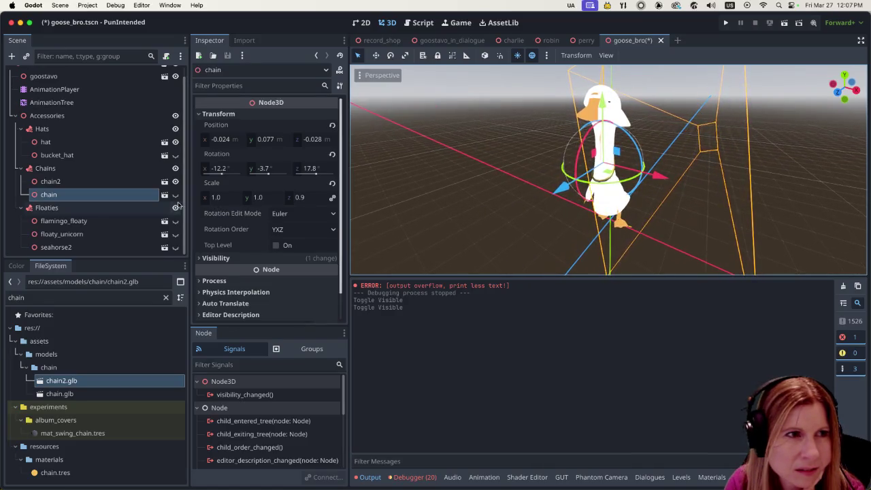
{"action": "left_click", "coordinate": [175, 196]}
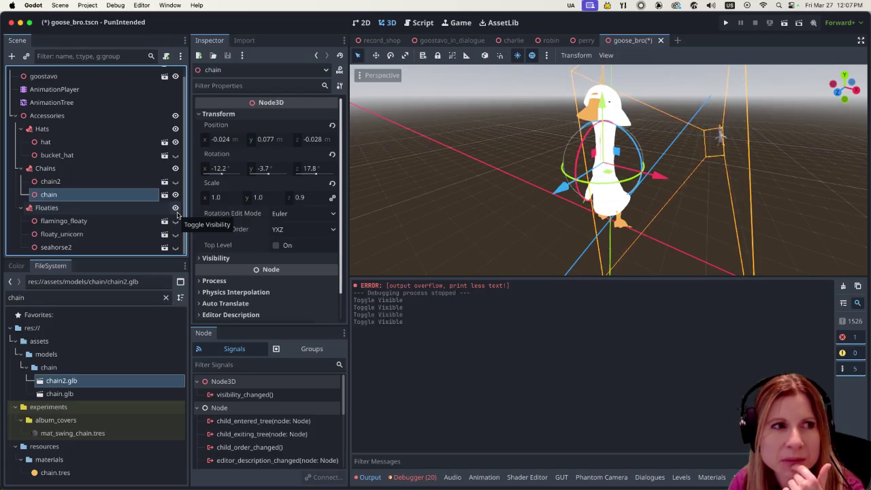
- Select chain2, then the old chain node, and bring up the old chain's context menu
{"action": "left_click", "coordinate": [76, 183]}
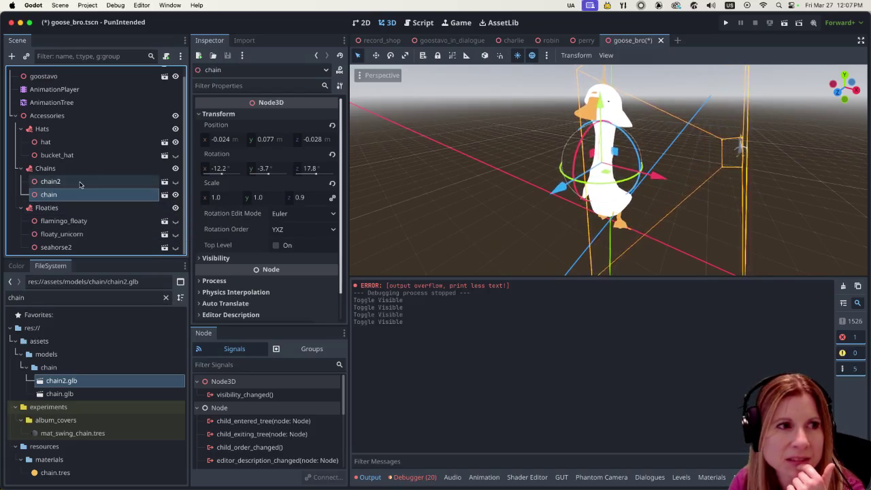
{"action": "left_click", "coordinate": [77, 194]}
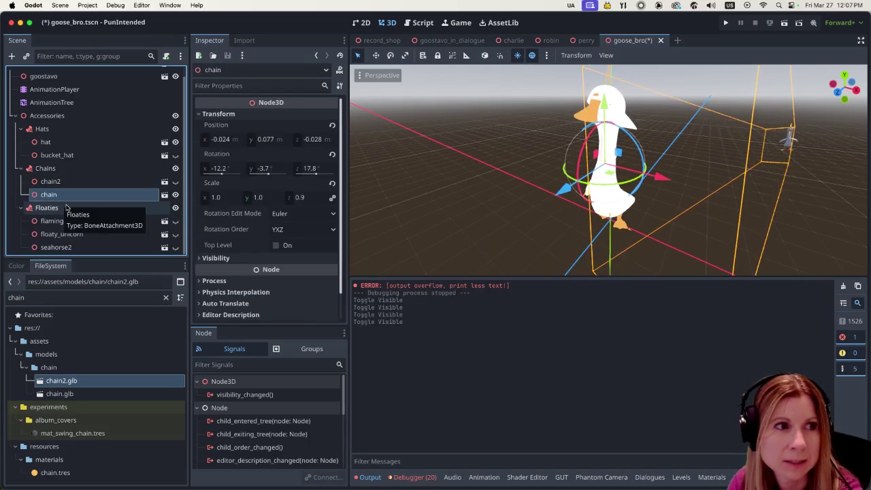
{"action": "right_click", "coordinate": [68, 195]}
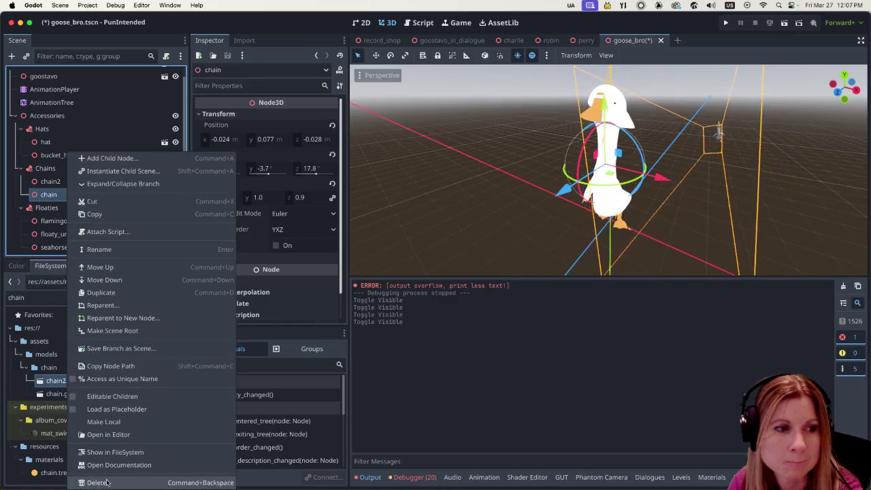
- Delete the old chain node and select the remaining chain2 necklace
{"action": "left_click", "coordinate": [107, 483]}
{"action": "left_click", "coordinate": [470, 253]}
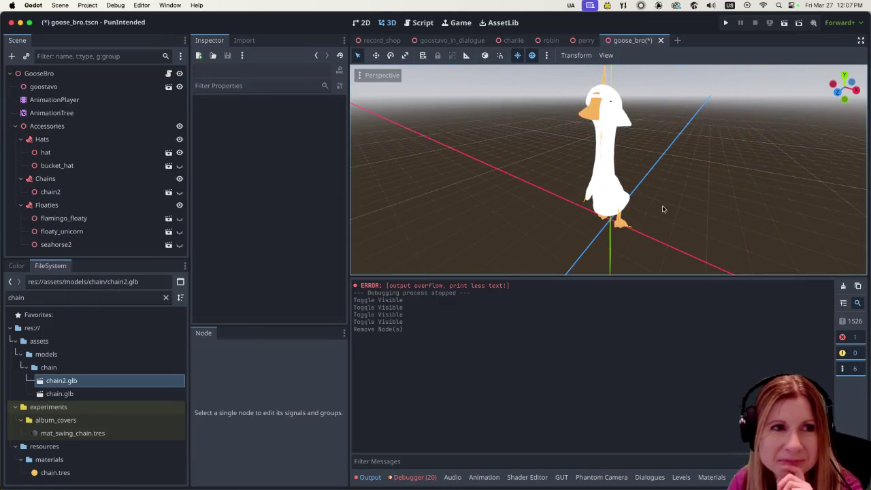
{"action": "left_click", "coordinate": [50, 192]}
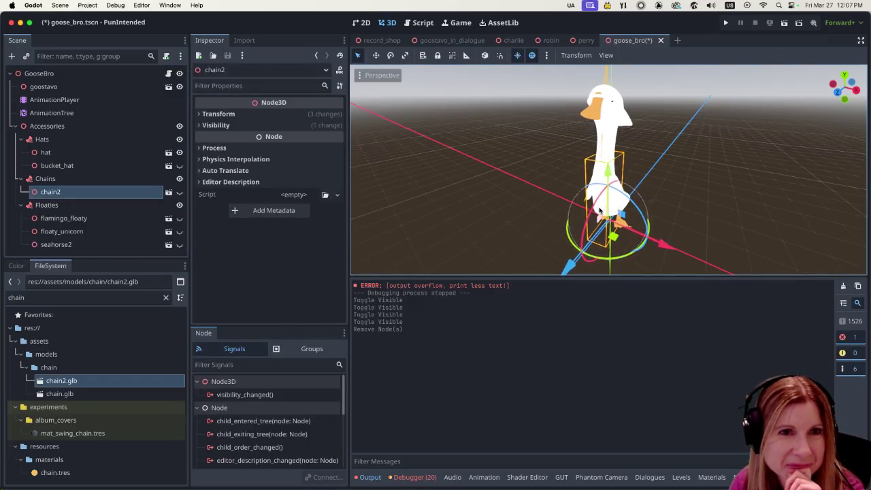
- Save the goose_bro scene and run the project
{"action": "scroll", "coordinate": [642, 194], "scroll_direction": "up", "scroll_amount": 5}
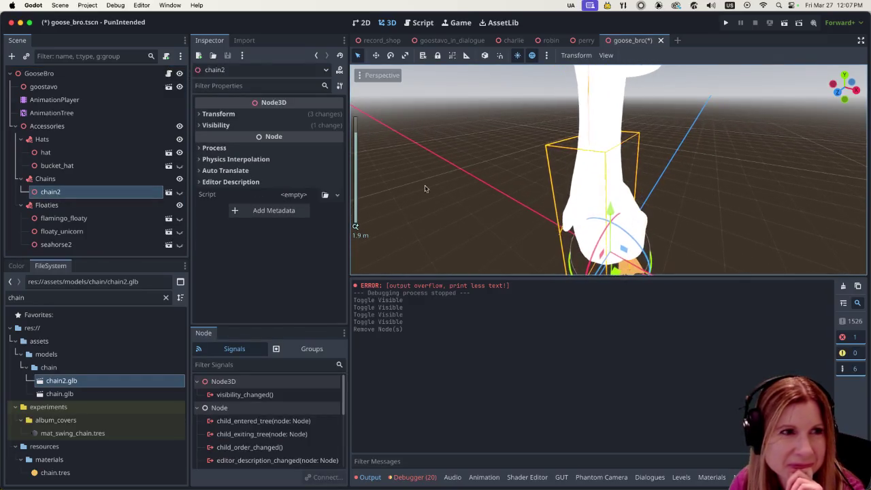
{"action": "scroll", "coordinate": [577, 213], "scroll_direction": "down", "scroll_amount": 4}
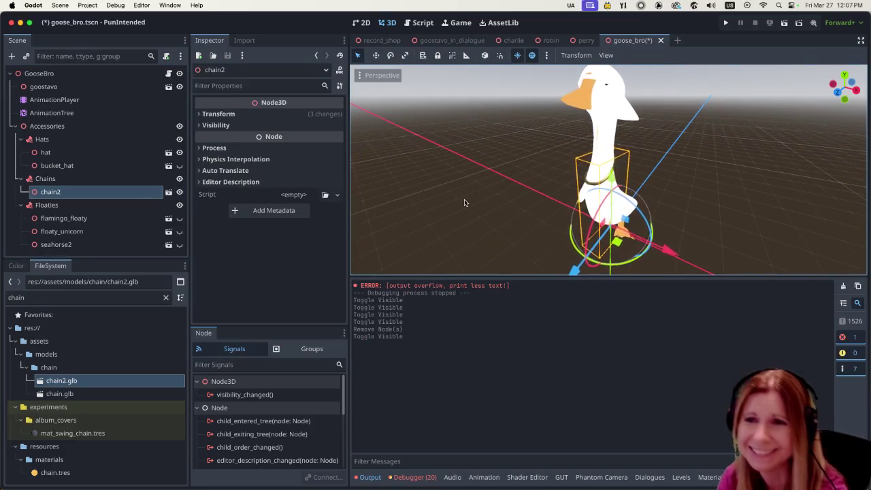
{"action": "key", "text": "ctrl+s"}
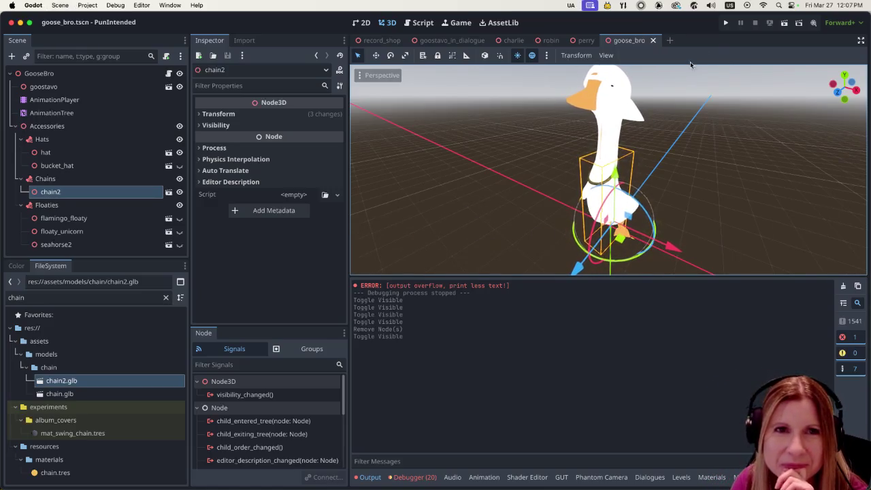
{"action": "left_click", "coordinate": [726, 23]}
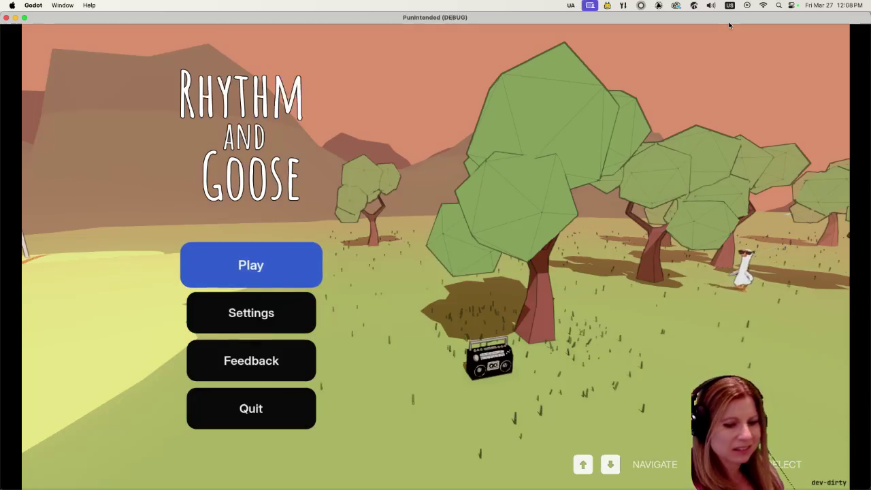
- Start Play and an album's road level in the running game, then stop the debug run
{"action": "key", "text": "Return"}
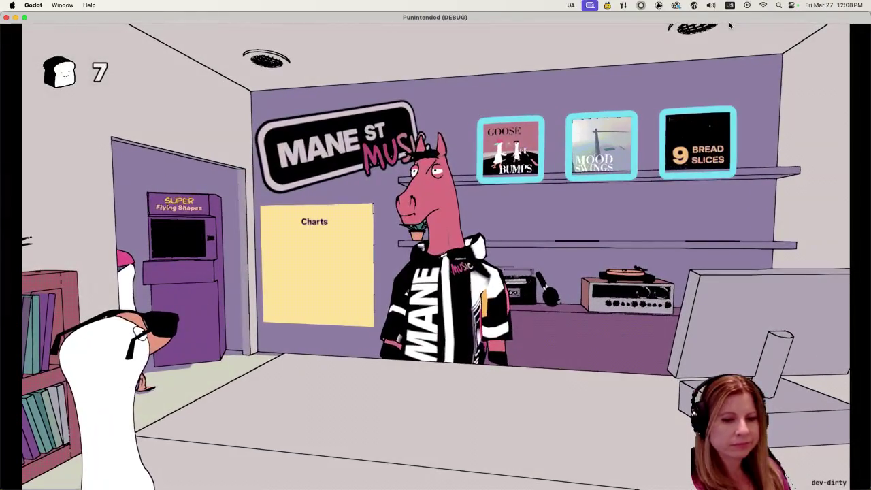
{"action": "key", "text": "Return"}
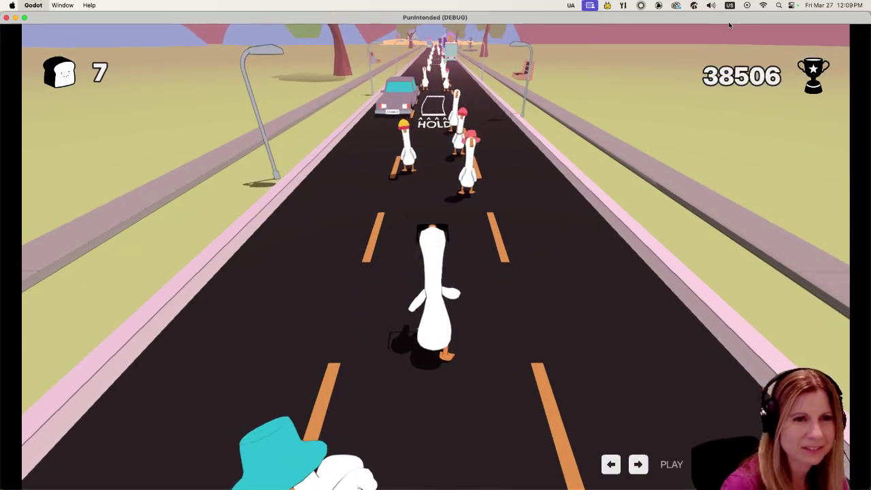
{"action": "key", "text": "super+q"}
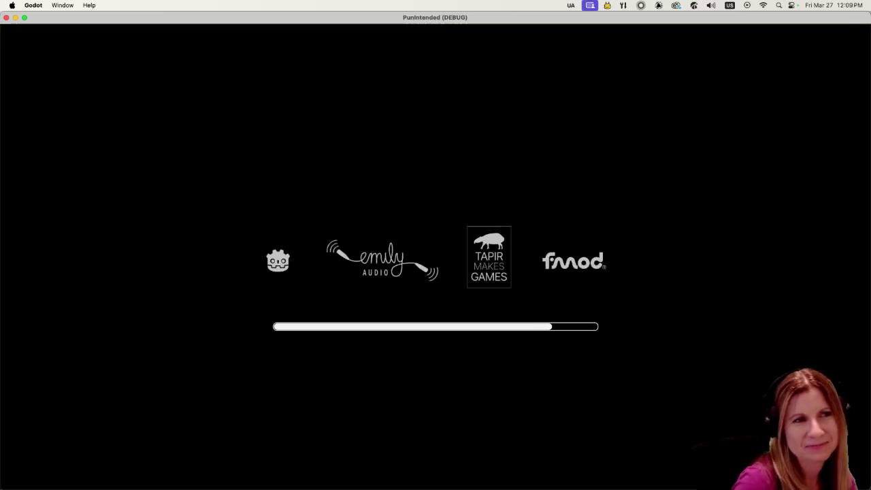
- Start the level and hit the beats with the spacebar, finishing with 106,073 points and 9 slices
{"action": "key", "text": "Return"}
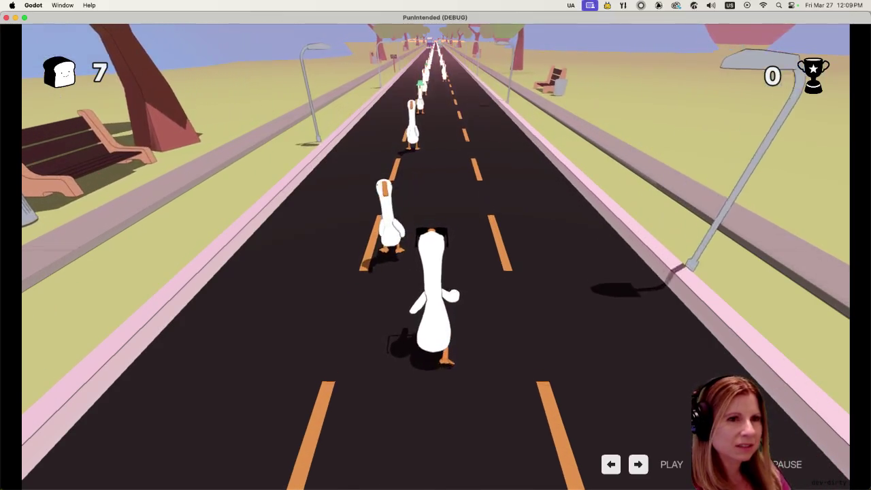
{"action": "key", "text": "space"}
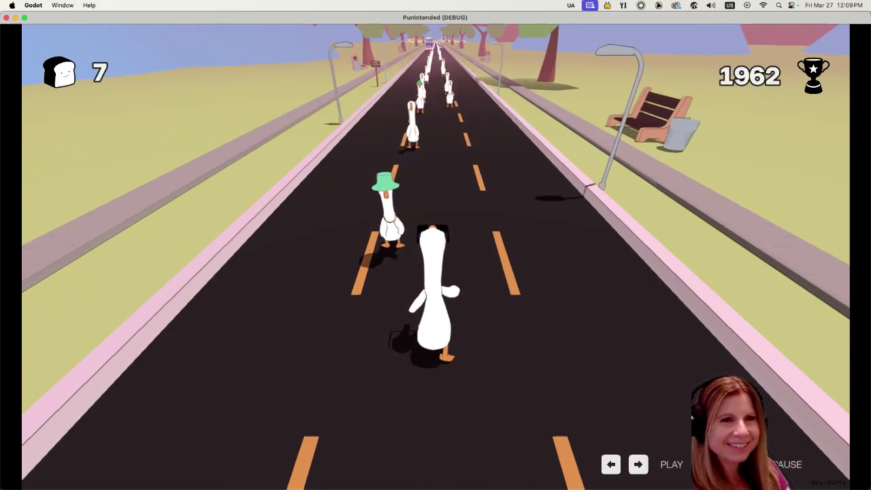
{"action": "key", "text": "space"}
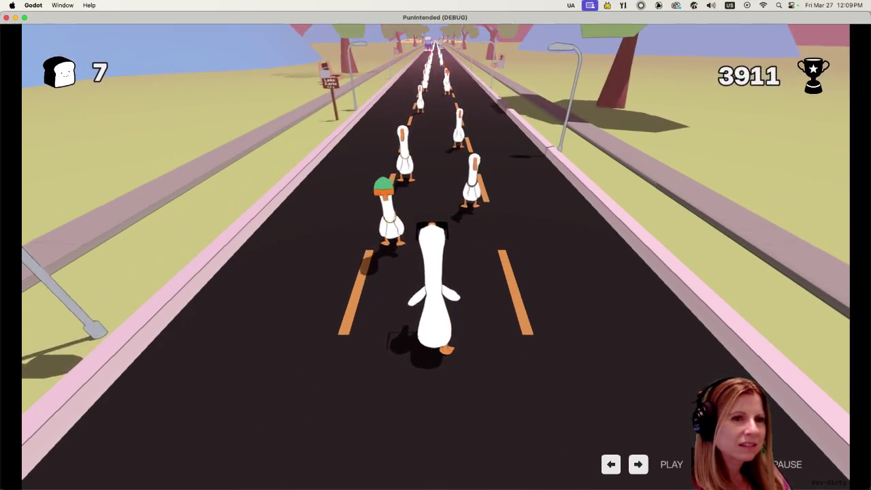
{"action": "key", "text": "space"}
{"action": "key", "text": "space"}
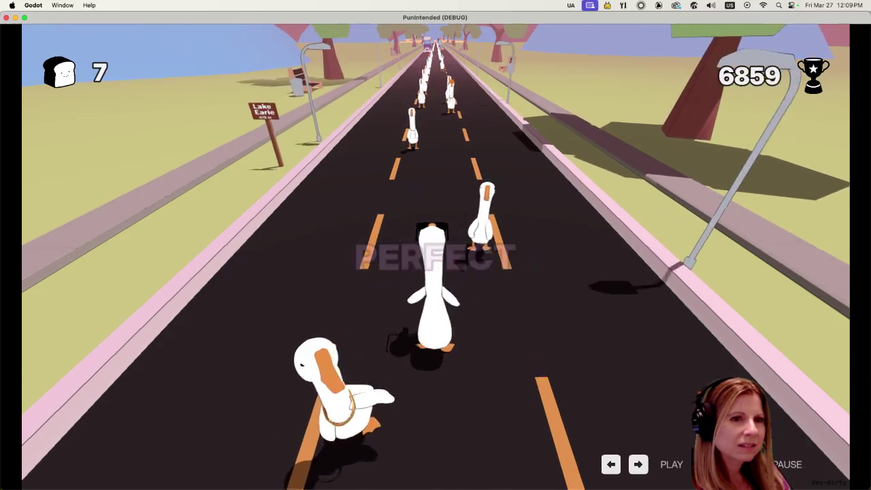
{"action": "key", "text": "space"}
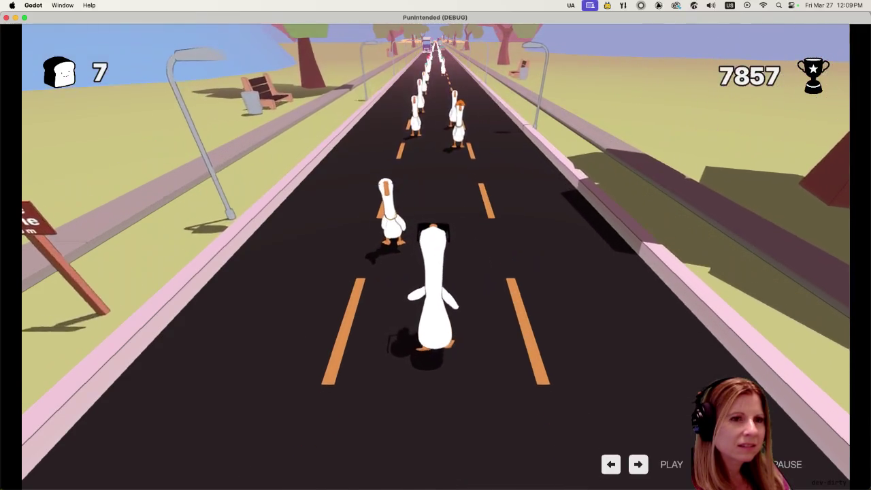
{"action": "key", "text": "space"}
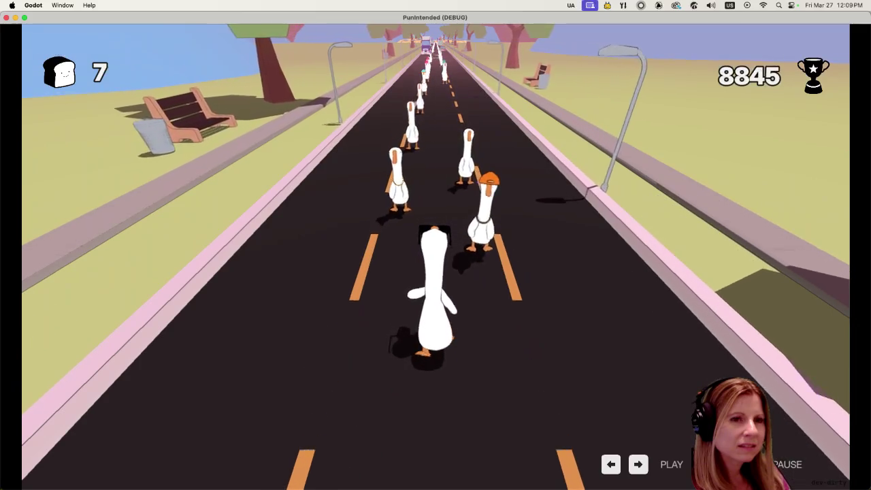
{"action": "key", "text": "space"}
{"action": "key", "text": "space"}
{"action": "key", "text": "space"}
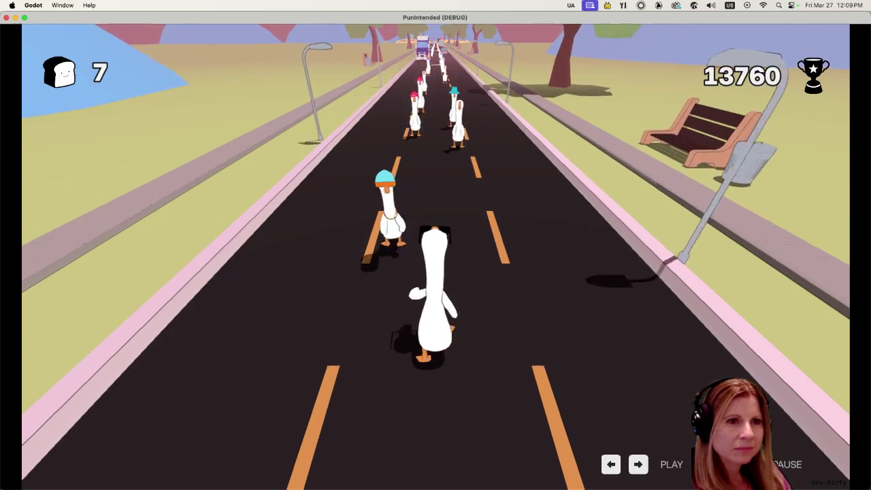
{"action": "key", "text": "space"}
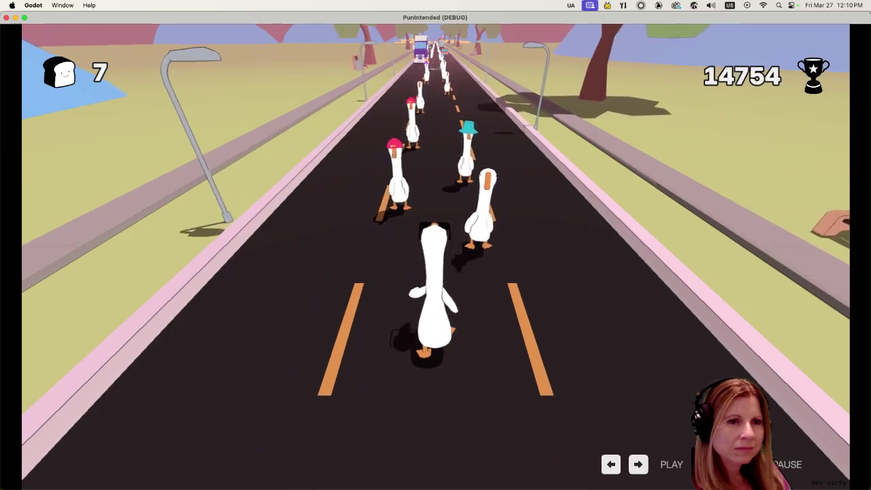
{"action": "key", "text": "space"}
{"action": "key", "text": "space"}
{"action": "key", "text": "space"}
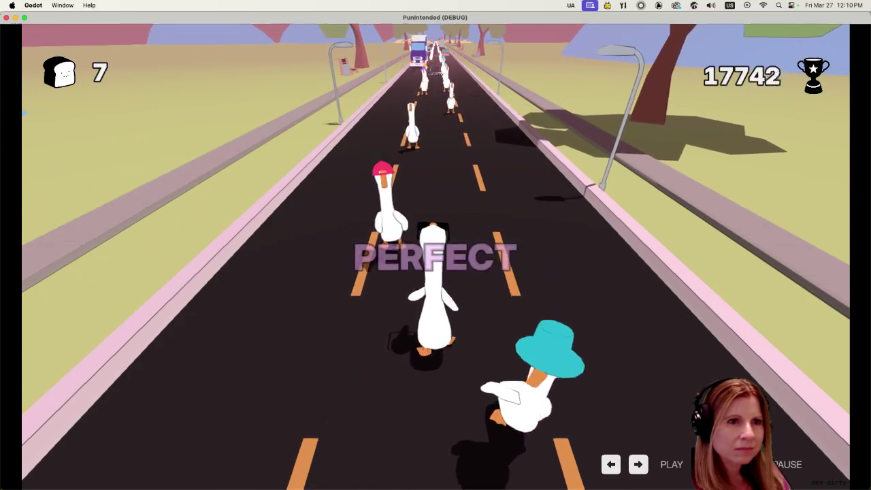
{"action": "key", "text": "space"}
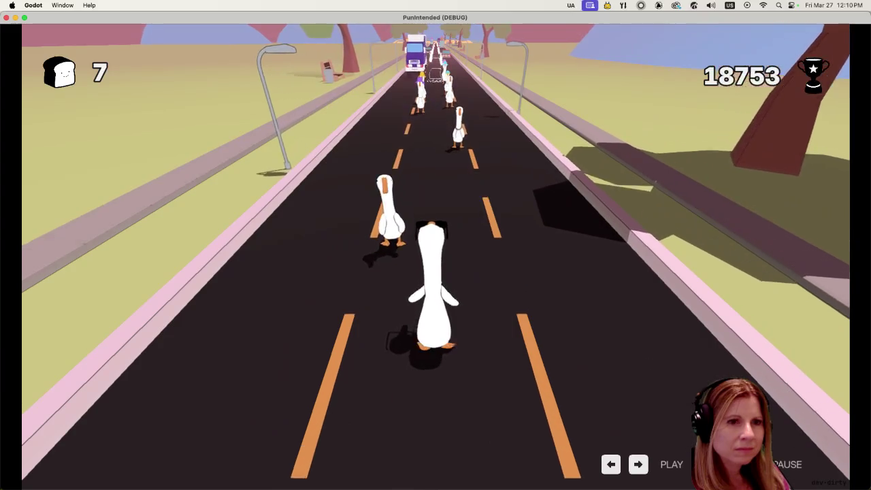
{"action": "key", "text": "space"}
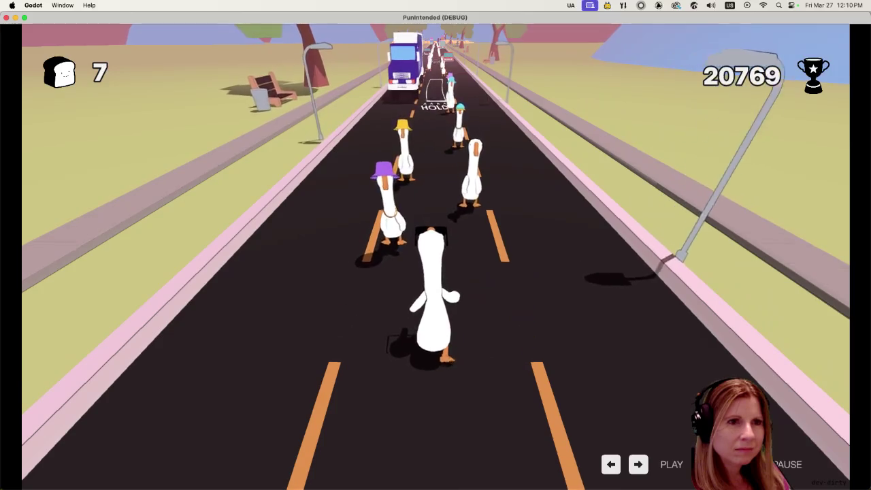
{"action": "key", "text": "space"}
{"action": "key", "text": "space"}
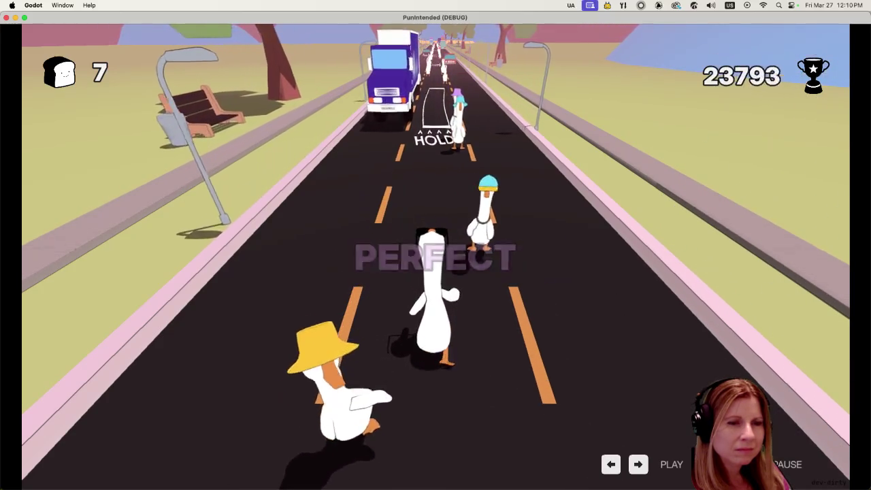
{"action": "key", "text": "space"}
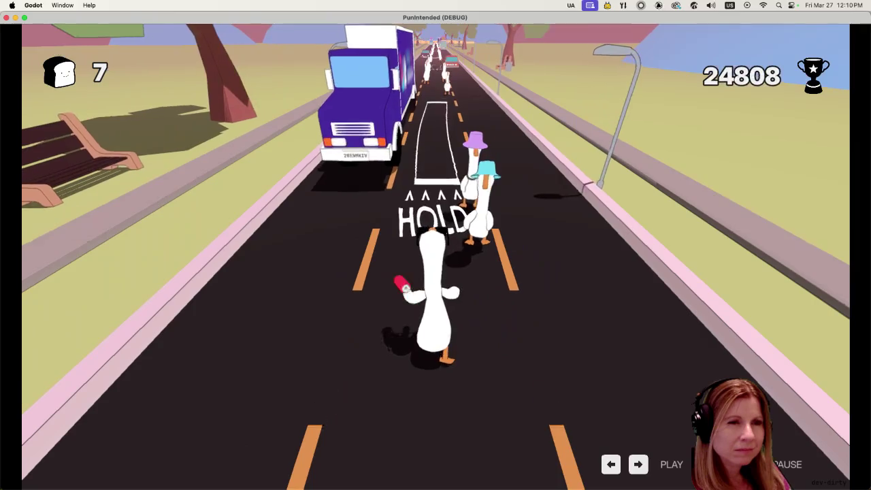
{"action": "key", "text": "space"}
{"action": "key", "text": "space"}
{"action": "key", "text": "space"}
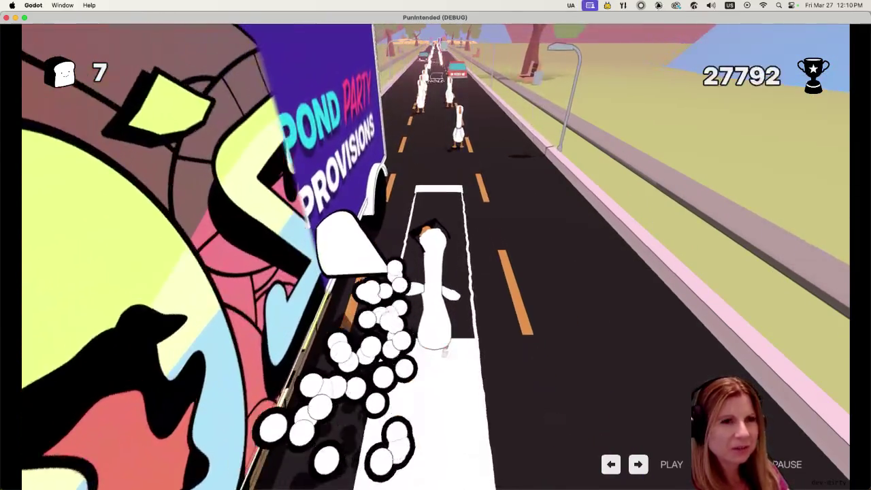
{"action": "key", "text": "space"}
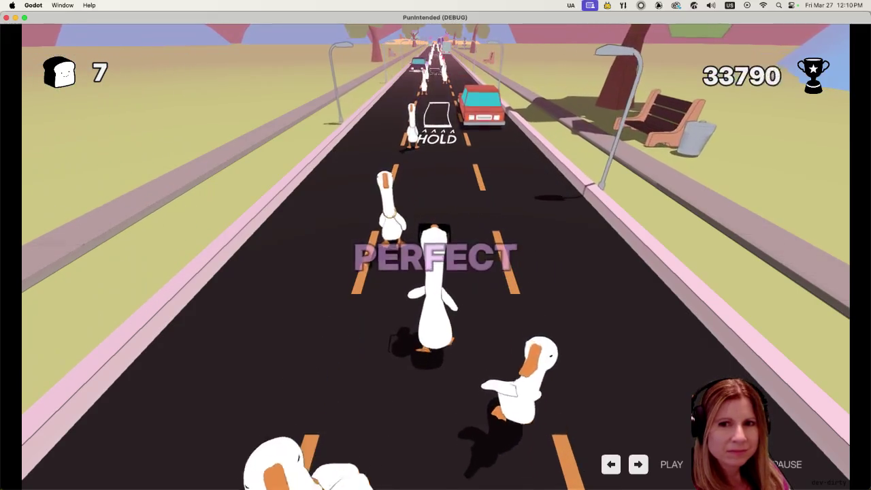
{"action": "key", "text": "space"}
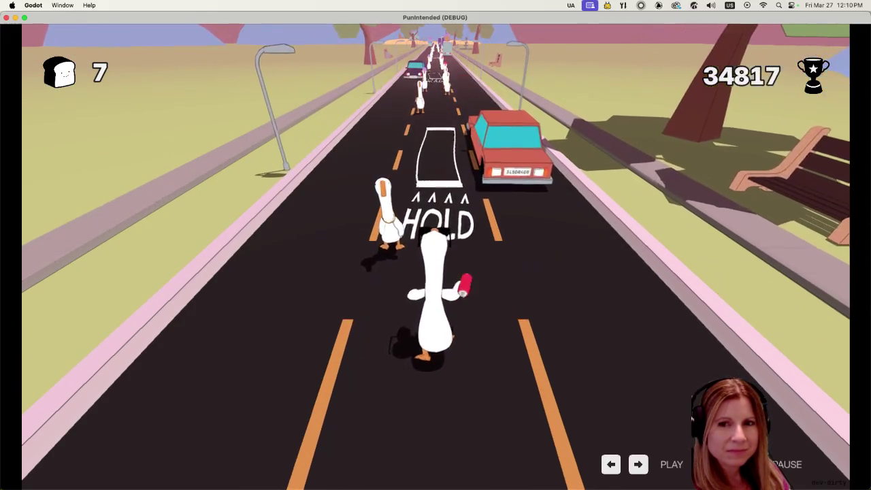
{"action": "key", "text": "space"}
{"action": "key", "text": "space"}
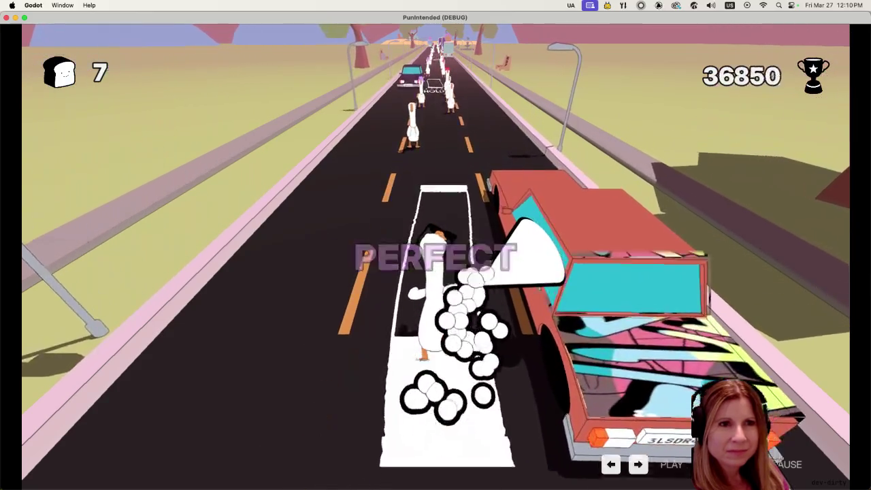
{"action": "key", "text": "space"}
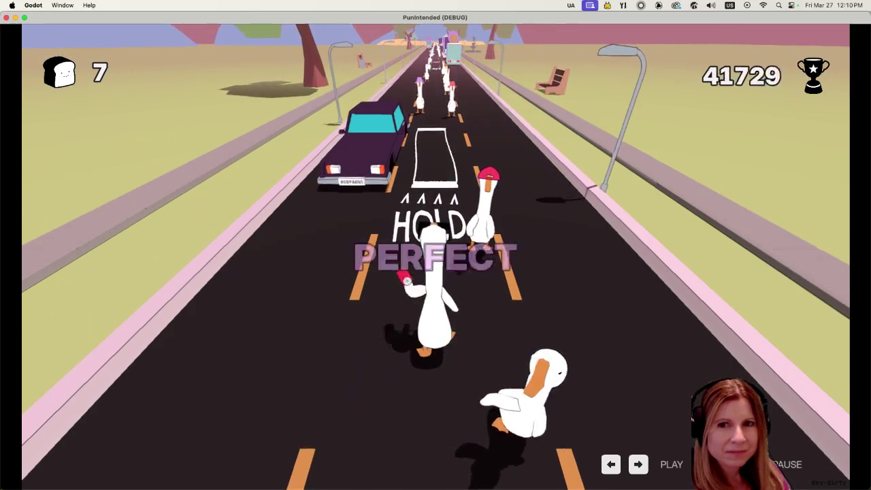
{"action": "key", "text": "space"}
{"action": "key", "text": "space"}
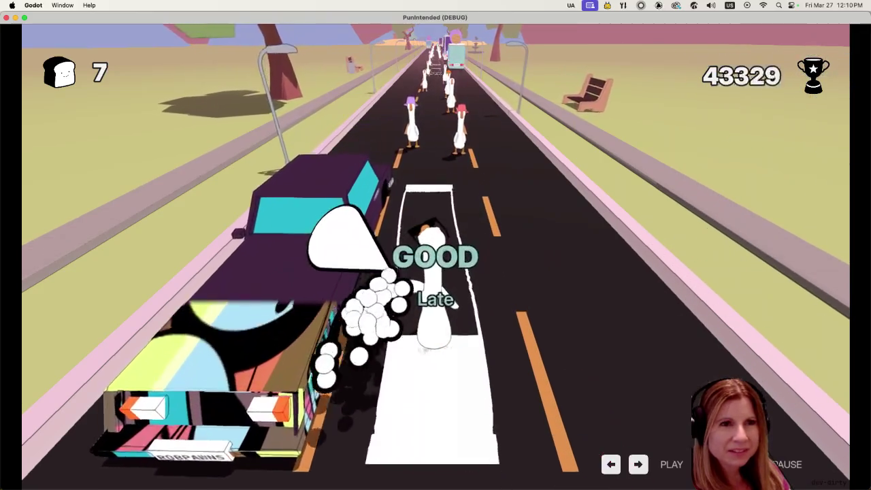
{"action": "key", "text": "space"}
{"action": "key", "text": "space"}
{"action": "key", "text": "space"}
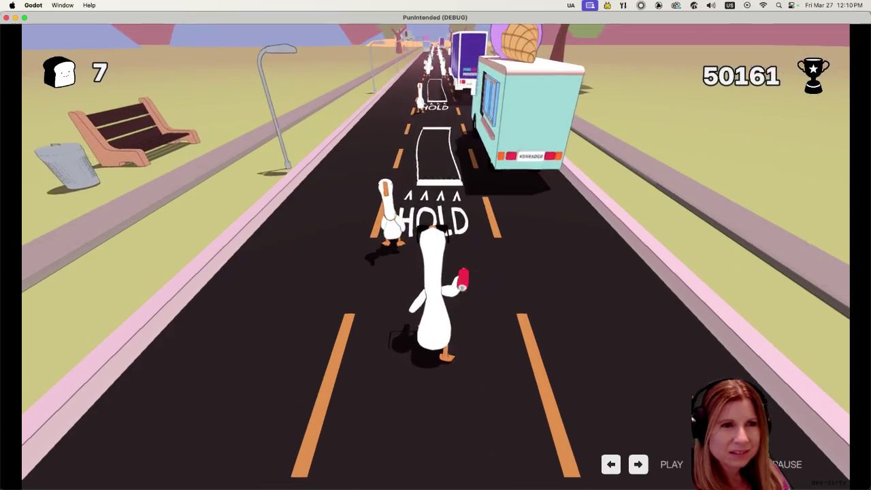
{"action": "key", "text": "space"}
{"action": "key", "text": "space"}
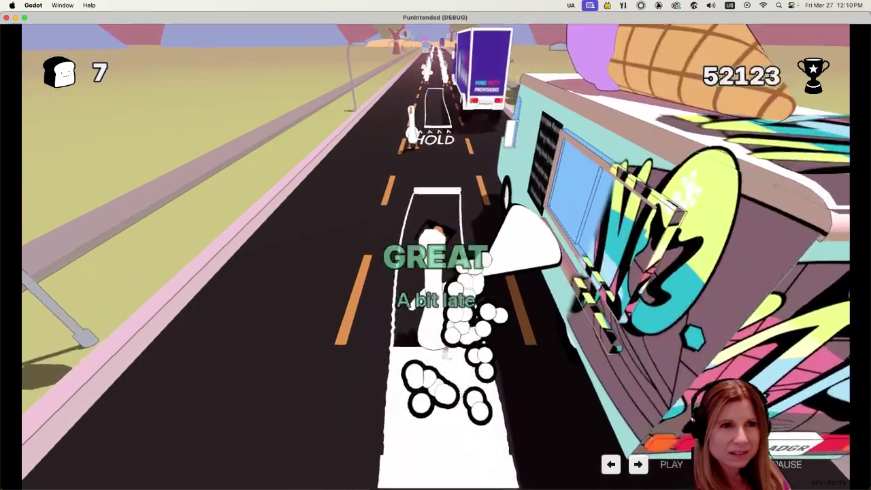
{"action": "key", "text": "space"}
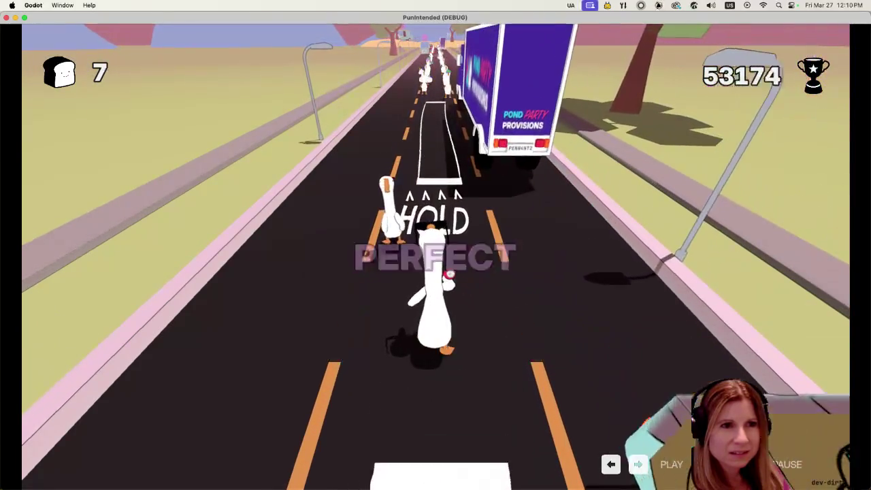
{"action": "key", "text": "space"}
{"action": "key", "text": "space"}
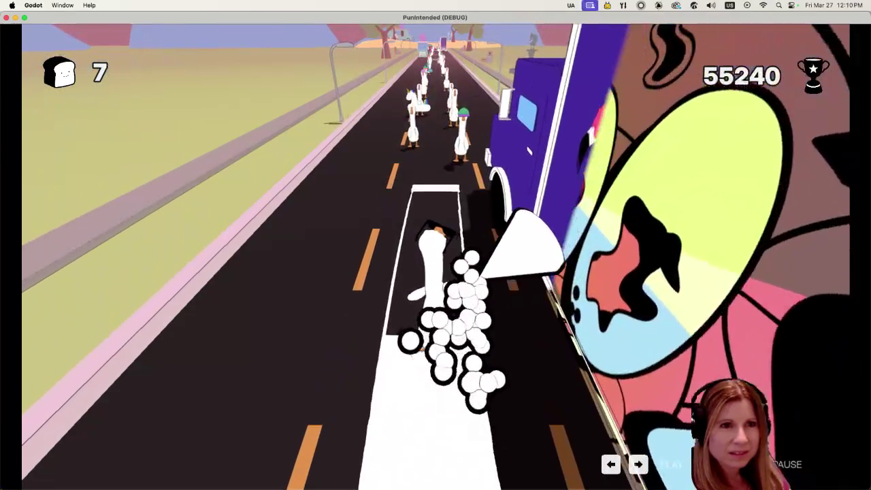
{"action": "key", "text": "space"}
{"action": "key", "text": "space"}
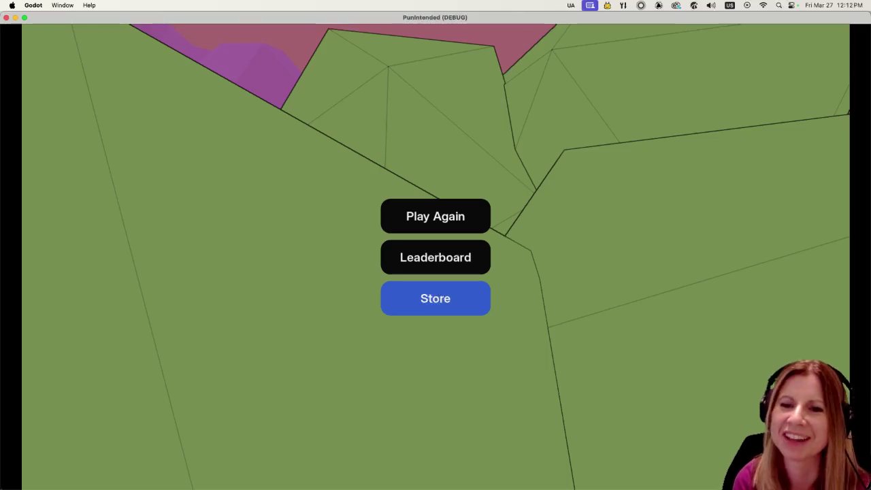
- Choose Store on the game-over menu to enter the Mane St Music record store
{"action": "key", "text": "Return"}
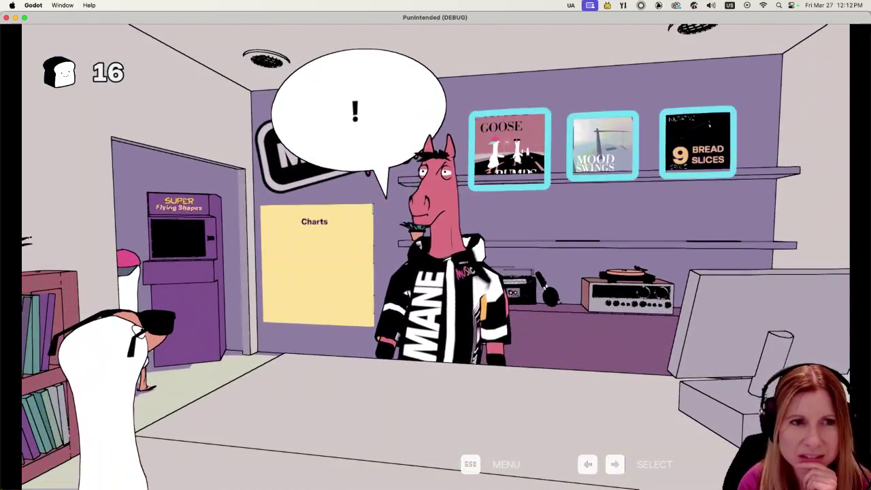
- Buy the Negative Space album for 9 bread slices on the record shelf, then return to the store view
{"action": "key", "text": "Left"}
{"action": "key", "text": "Left"}
{"action": "key", "text": "Left"}
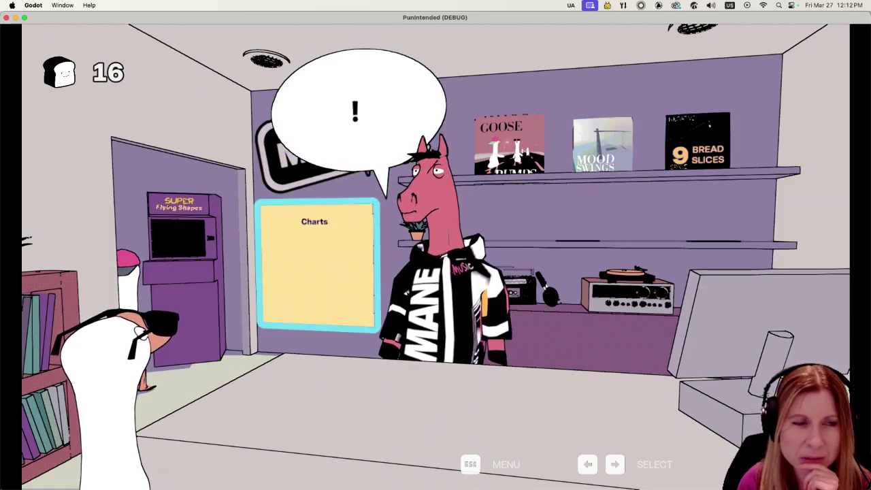
{"action": "key", "text": "Left"}
{"action": "key", "text": "Right"}
{"action": "key", "text": "Right"}
{"action": "key", "text": "Right"}
{"action": "key", "text": "Return"}
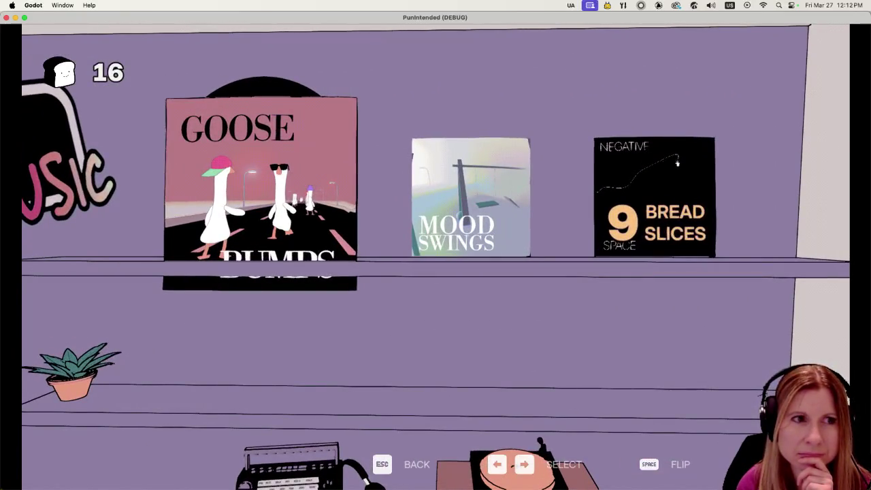
{"action": "key", "text": "Right"}
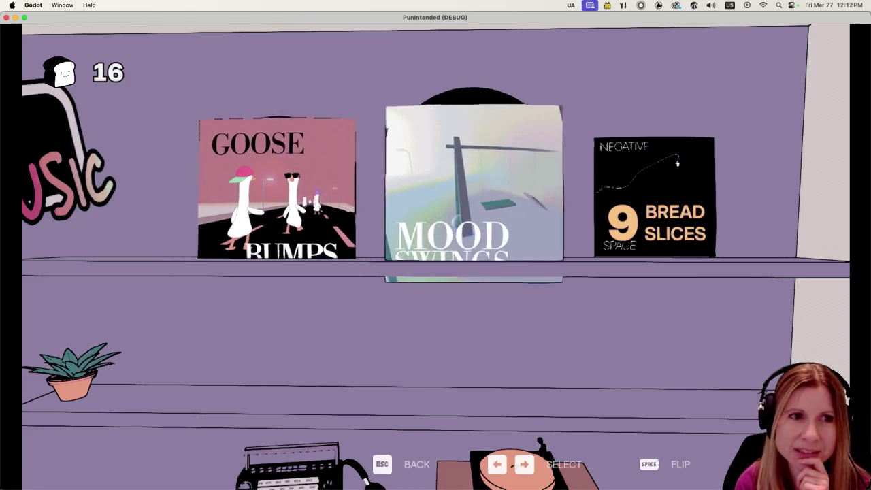
{"action": "key", "text": "Right"}
{"action": "key", "text": "Right"}
{"action": "key", "text": "Right"}
{"action": "key", "text": "Right"}
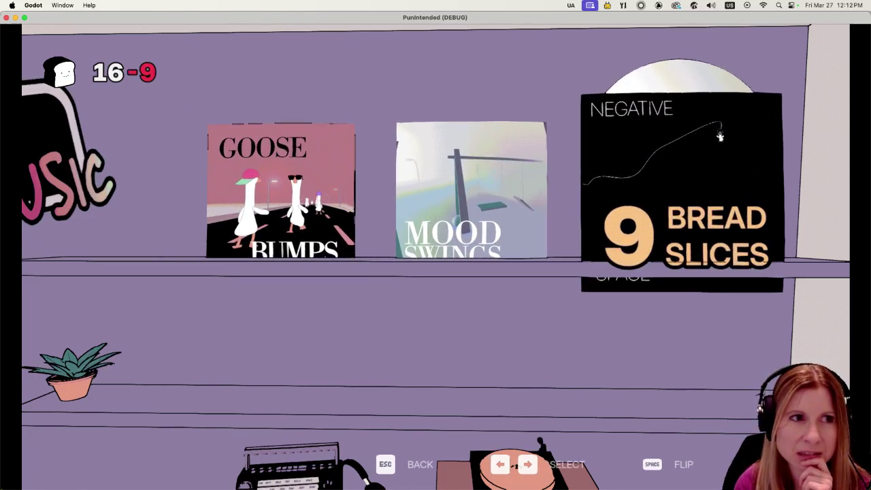
{"action": "key", "text": "Return"}
{"action": "key", "text": "Right"}
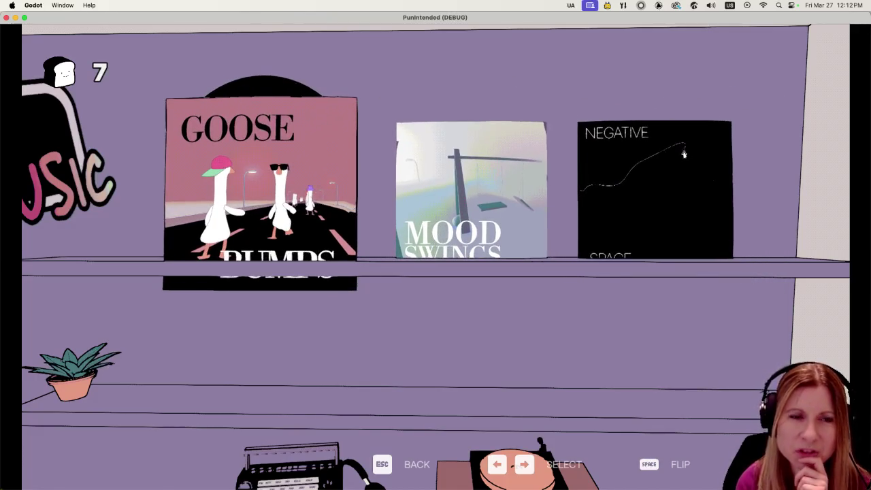
{"action": "key", "text": "Right"}
{"action": "key", "text": "Right"}
{"action": "key", "text": "Right"}
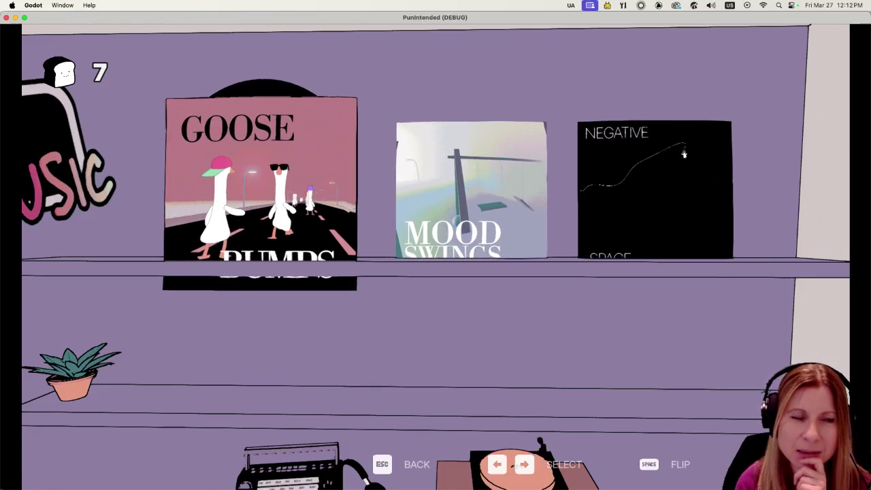
{"action": "key", "text": "Escape"}
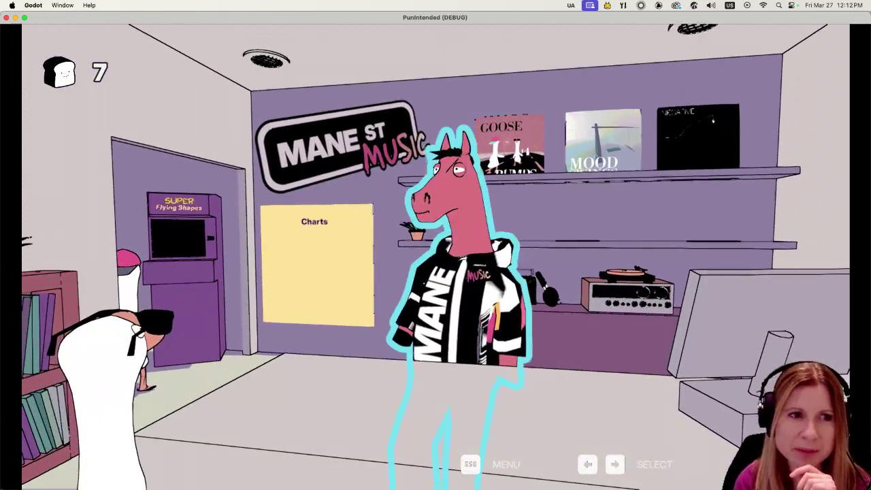
- Cycle between the Charts poster, shopkeeper and albums, then quit the debug game
{"action": "key", "text": "Left"}
{"action": "key", "text": "Left"}
{"action": "key", "text": "Right"}
{"action": "key", "text": "Left"}
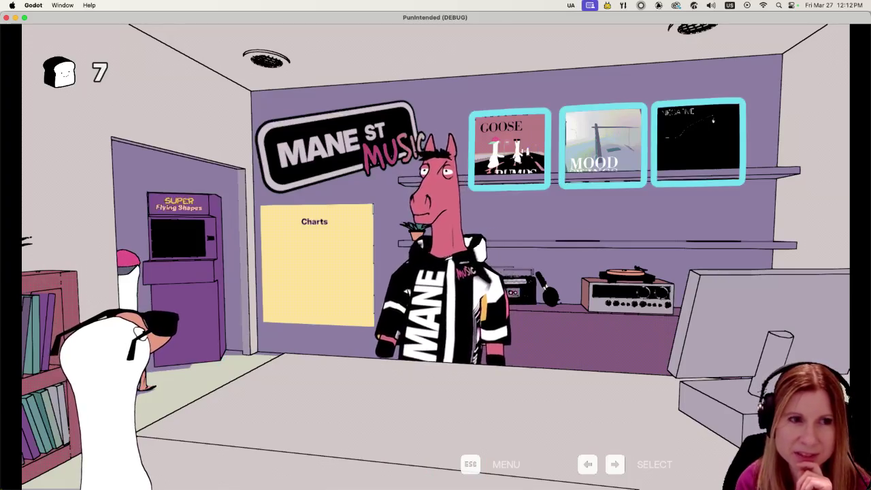
{"action": "key", "text": "Left"}
{"action": "key", "text": "Right"}
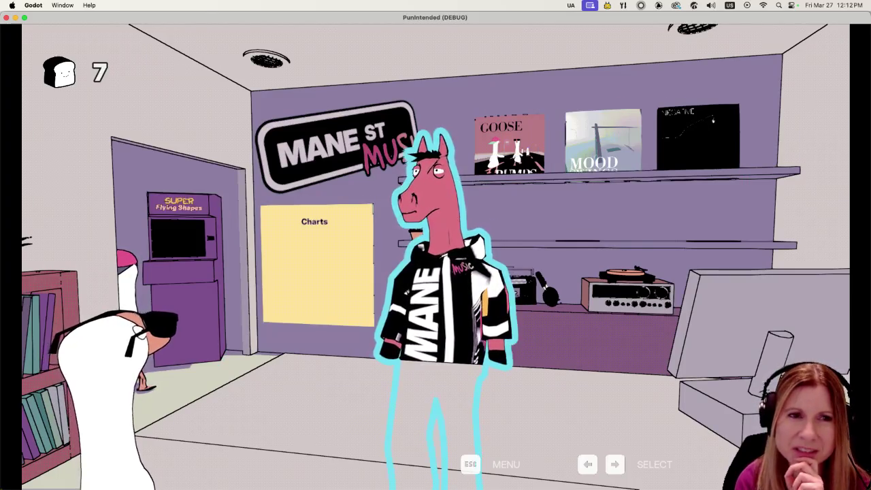
{"action": "key", "text": "Right"}
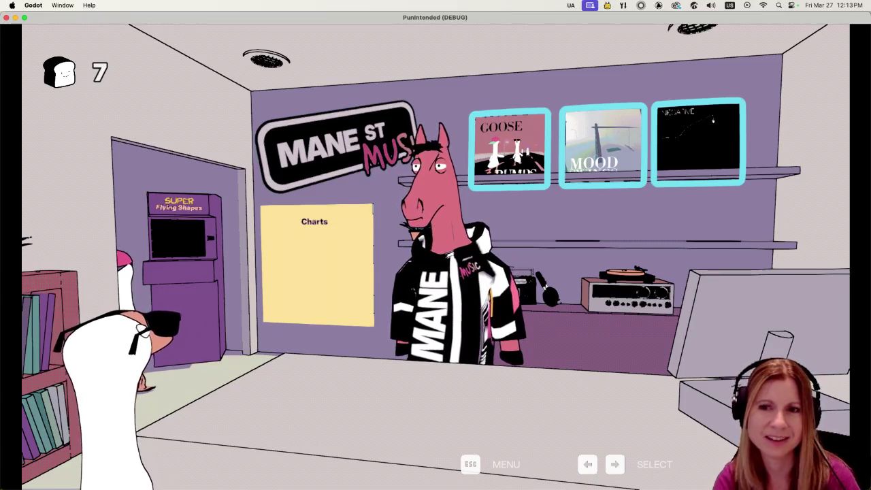
{"action": "key", "text": "super+q"}
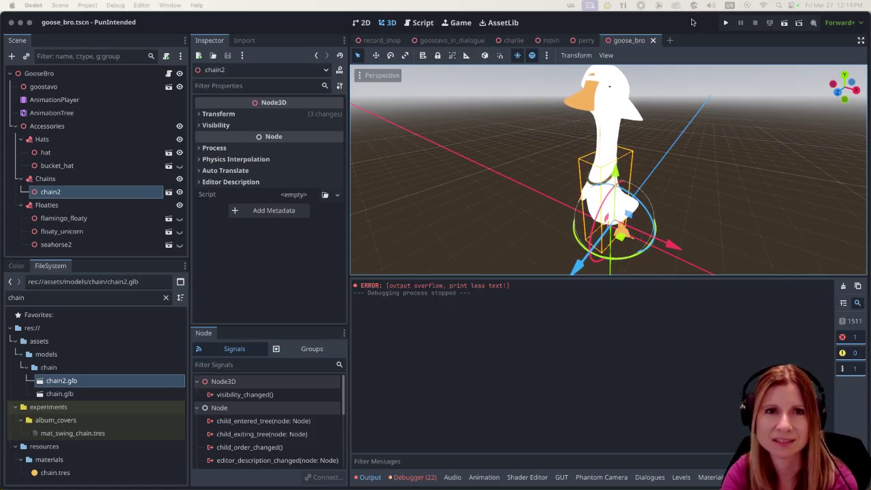
- Run the project again to reach the Rhythm and Goose title menu
{"action": "left_click", "coordinate": [725, 23]}
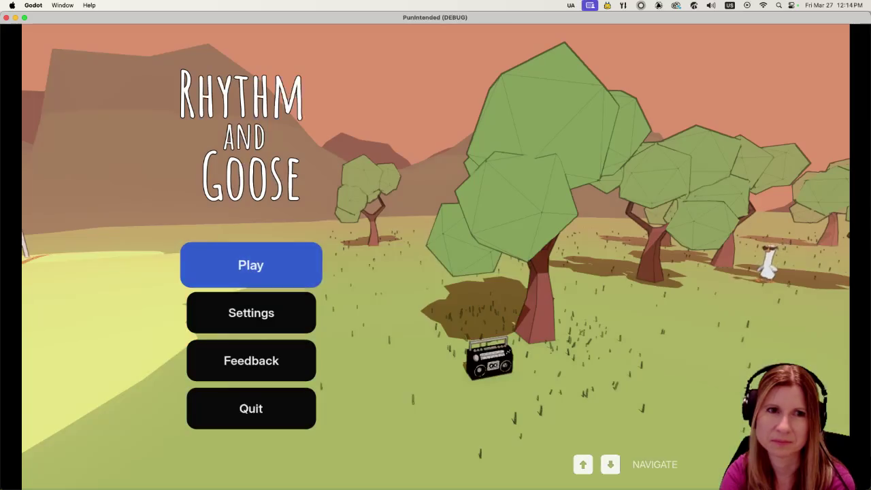
- Choose Play on the title menu and pick an album to begin a new road level
{"action": "key", "text": "Return"}
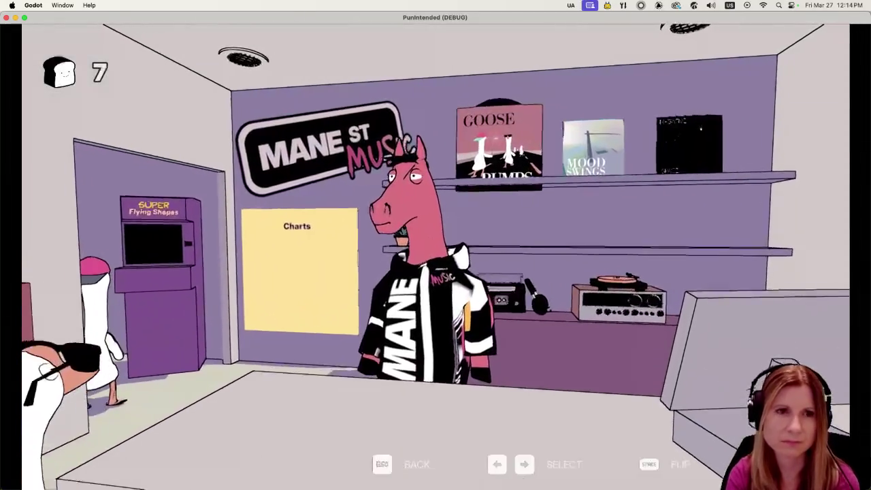
{"action": "key", "text": "Return"}
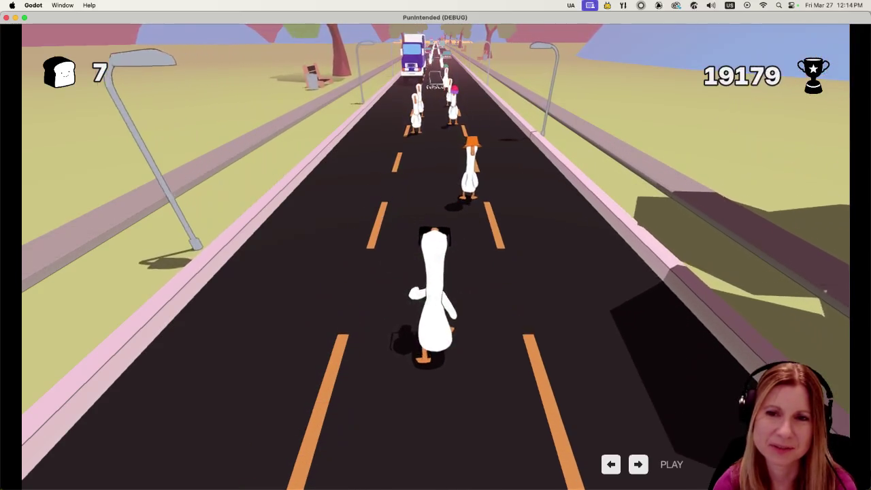
- Hit the beats with Left, Left, Left, Right, Right arrow presses for PERFECT scores
{"action": "key", "text": "Left"}
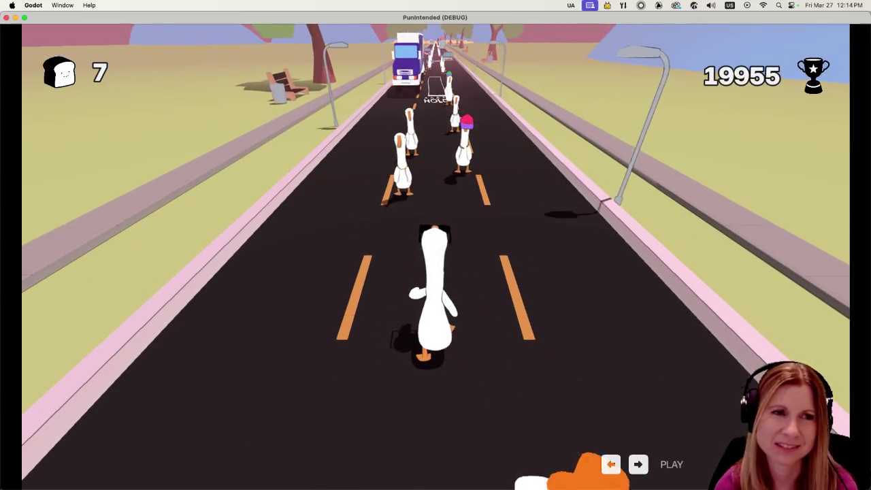
{"action": "key", "text": "Left"}
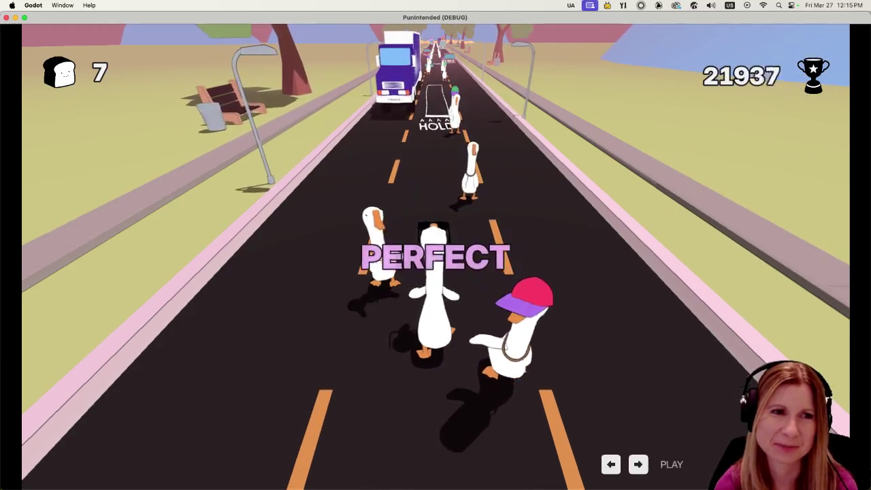
{"action": "key", "text": "Left"}
{"action": "key", "text": "Right"}
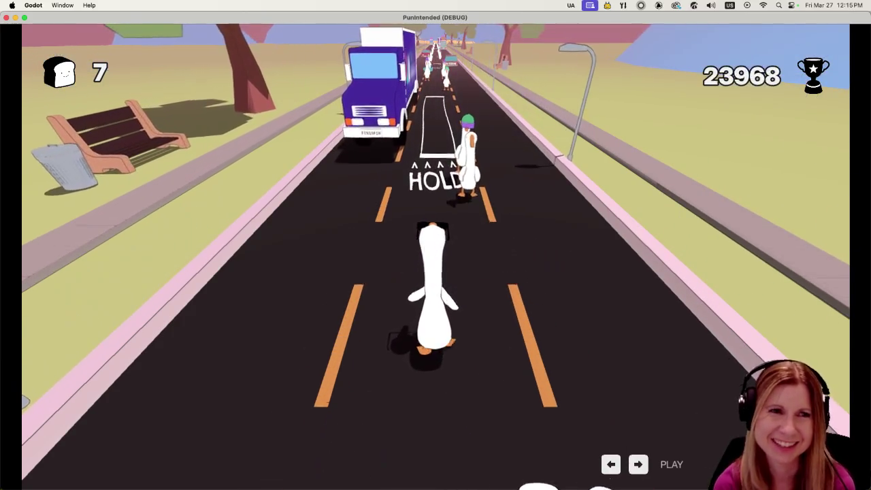
{"action": "key", "text": "Right"}
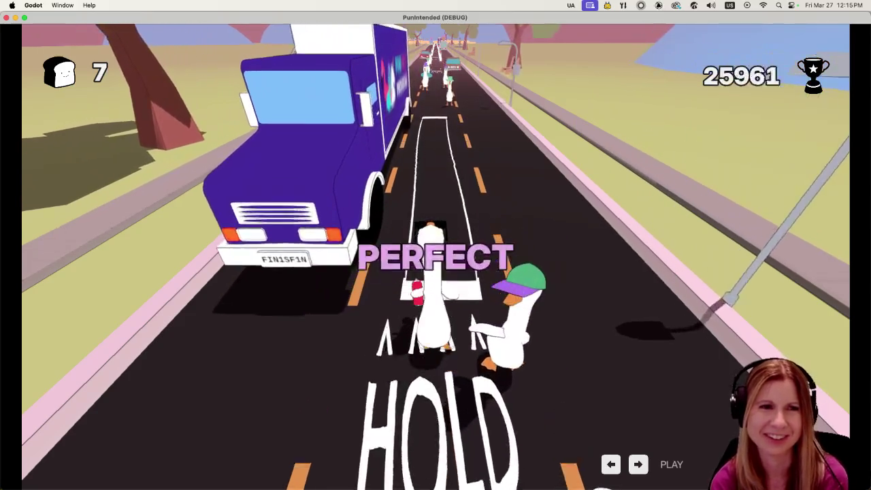